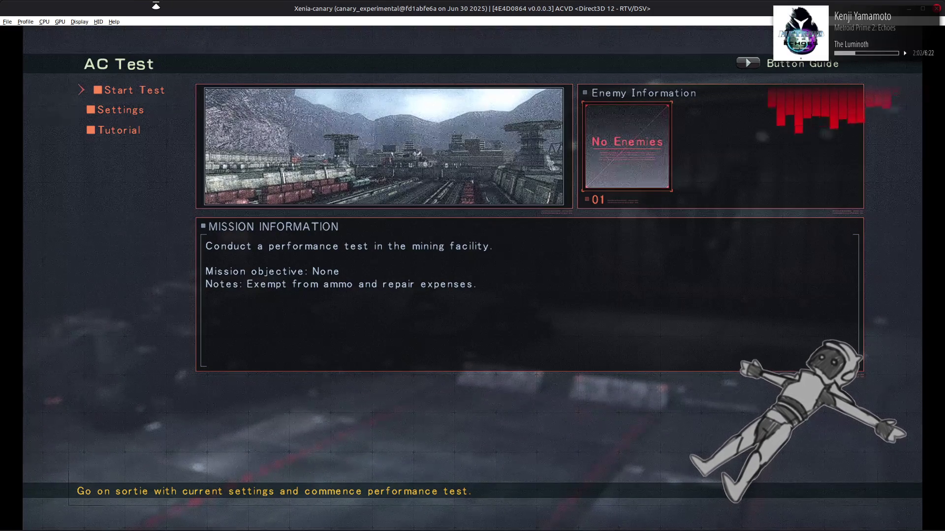
Switch from Xenia's AC Test screen to the file manager showing the shader folder
{"action": "key", "text": "alt+Tab"}
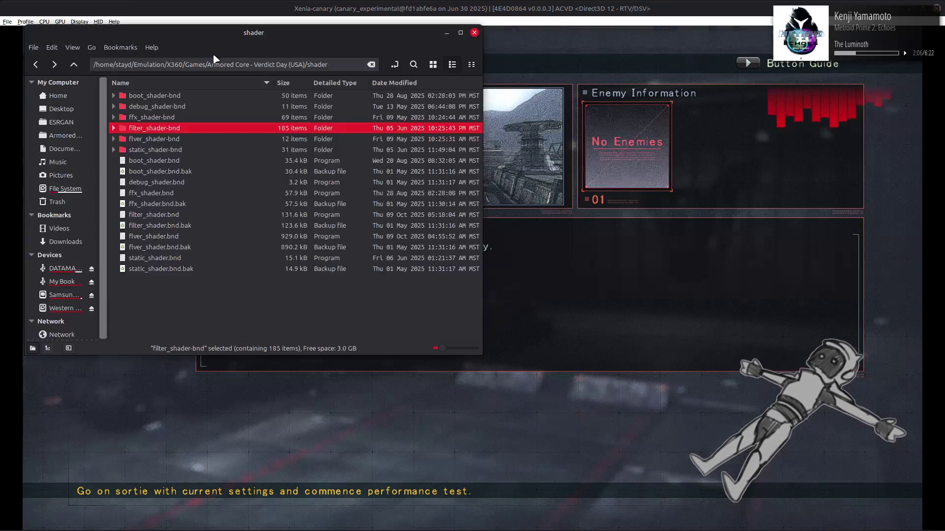
Launch Blender by searching 'blender' in the Cinnamon application menu
{"action": "mouse_move", "coordinate": [412, 528]}
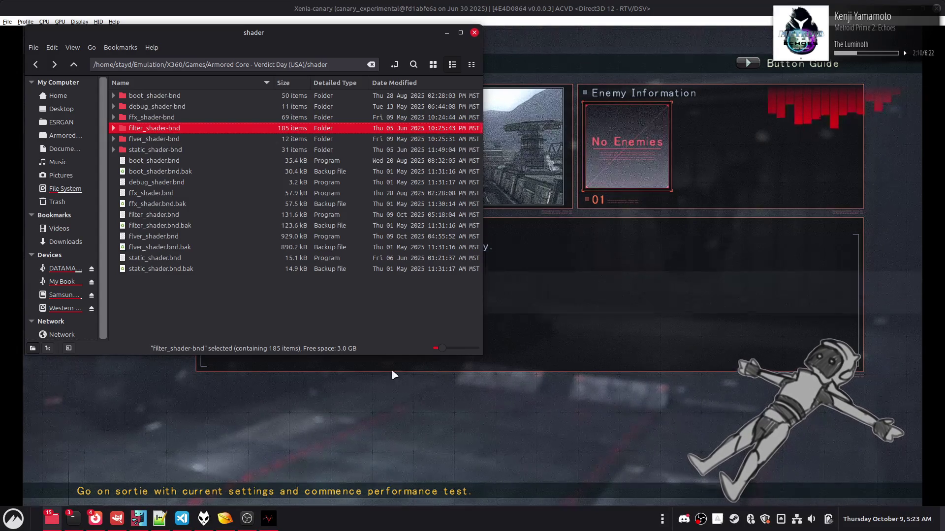
{"action": "key", "text": "super"}
{"action": "type", "text": "blender"}
{"action": "left_click", "coordinate": [728, 282]}
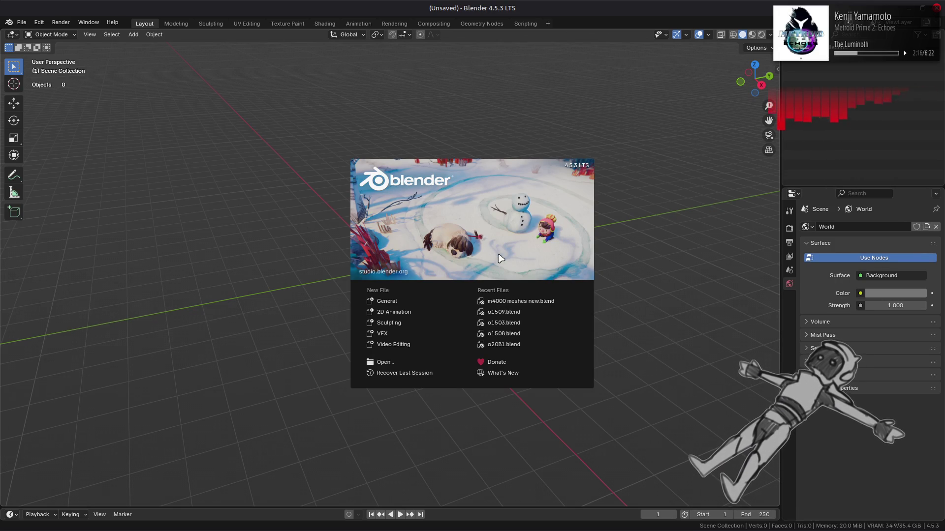
Open m4000 meshes new.blend and exclude the m0031 collection
{"action": "left_click", "coordinate": [536, 300]}
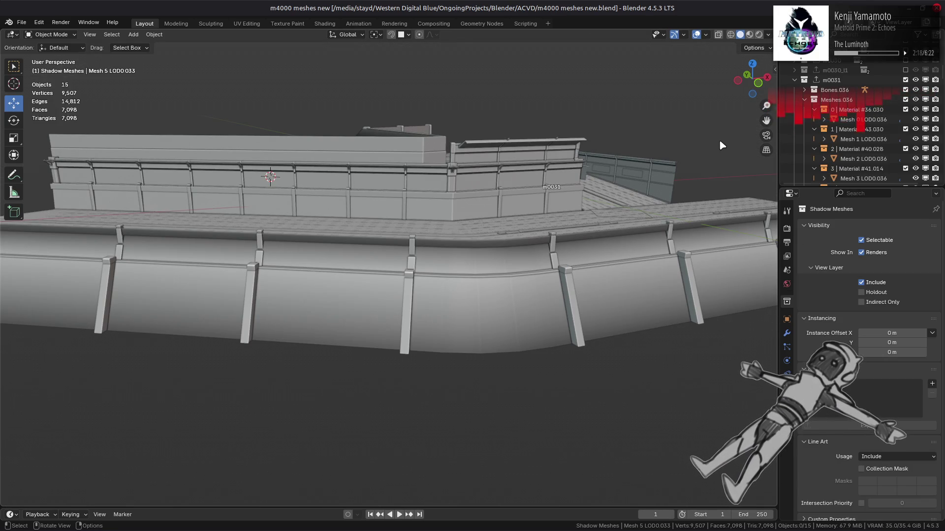
{"action": "left_click", "coordinate": [906, 80]}
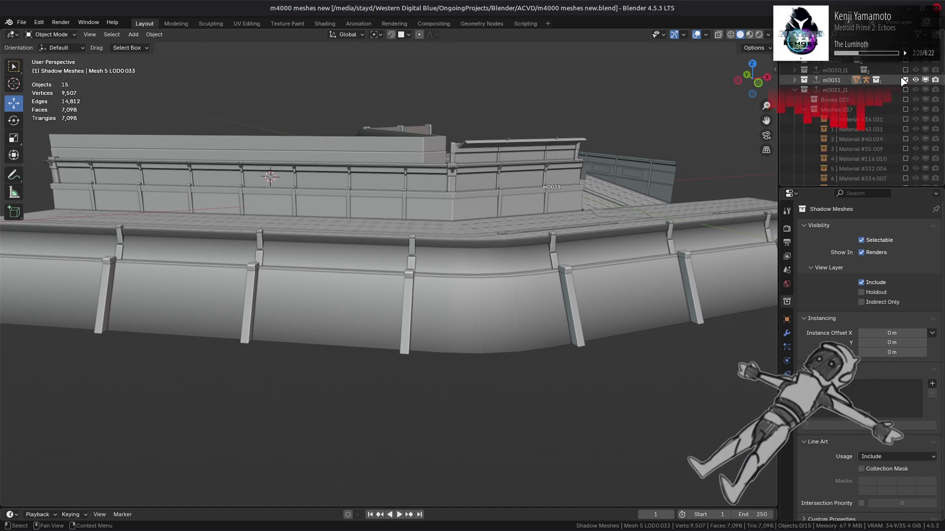
{"action": "left_click", "coordinate": [794, 90]}
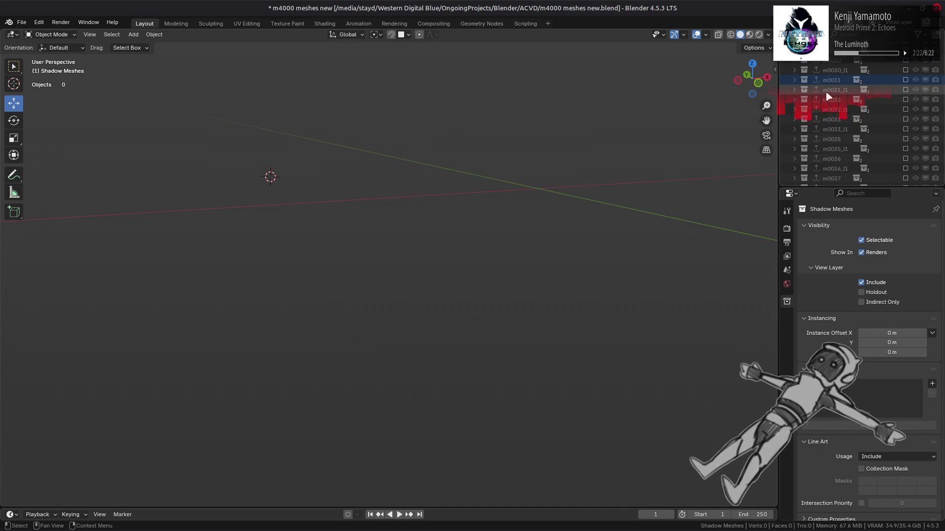
Browse the Outliner and include the m9000 collection so its terrain mesh shows
{"action": "scroll", "coordinate": [840, 100], "scroll_direction": "down", "scroll_amount": 15}
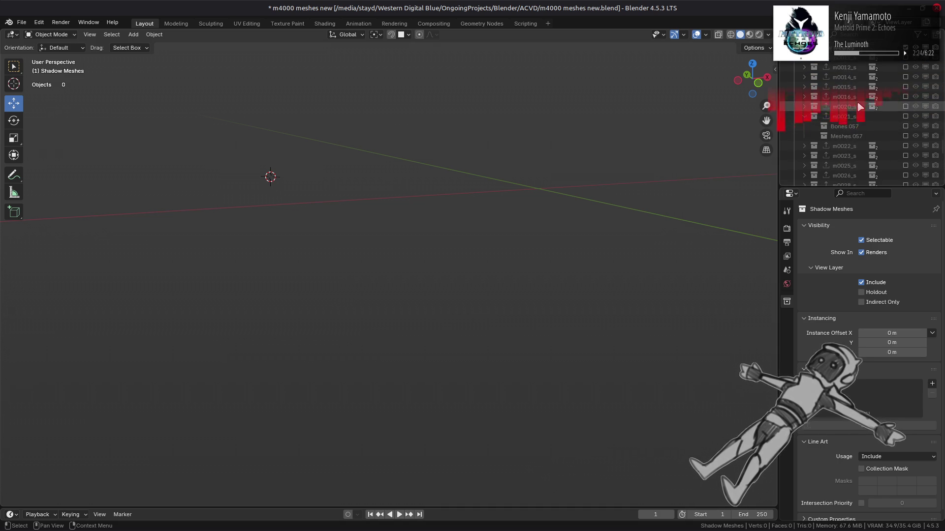
{"action": "scroll", "coordinate": [844, 118], "scroll_direction": "down", "scroll_amount": 5}
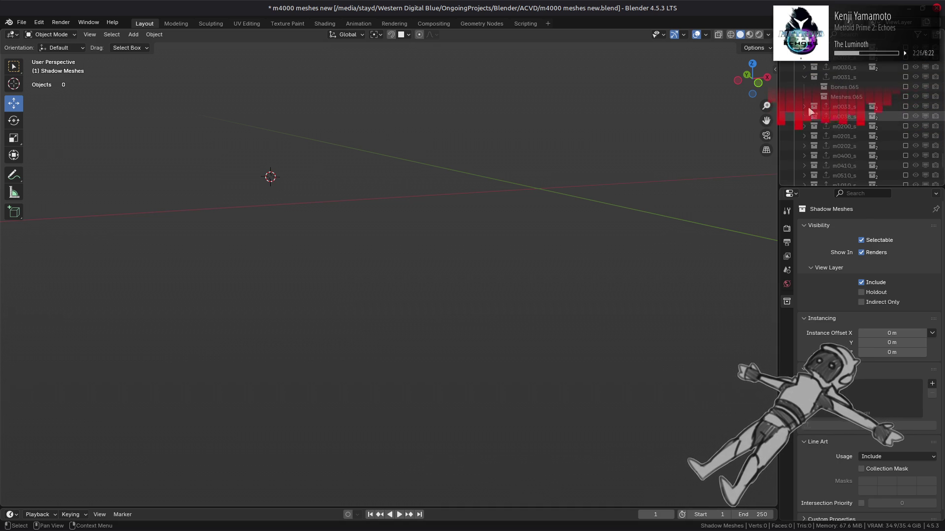
{"action": "left_click", "coordinate": [804, 77]}
{"action": "scroll", "coordinate": [808, 81], "scroll_direction": "down", "scroll_amount": 5}
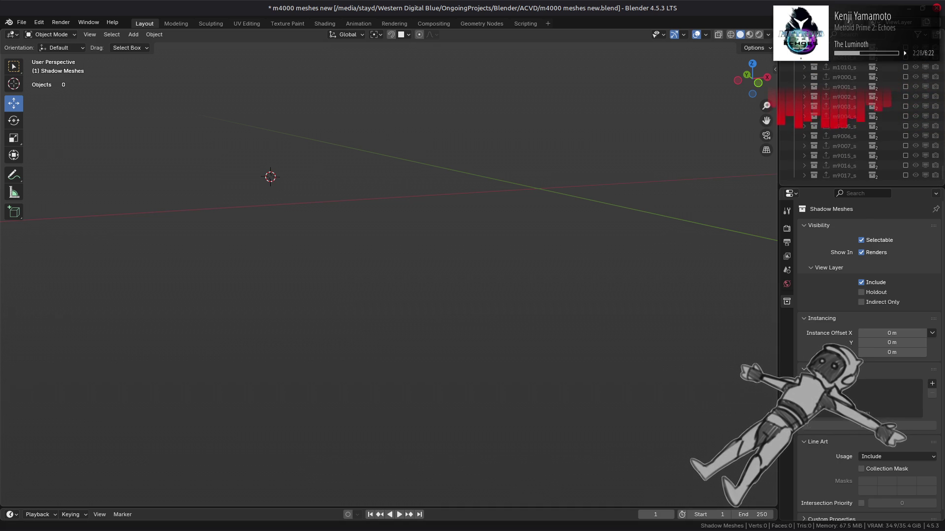
{"action": "scroll", "coordinate": [833, 155], "scroll_direction": "up", "scroll_amount": 5}
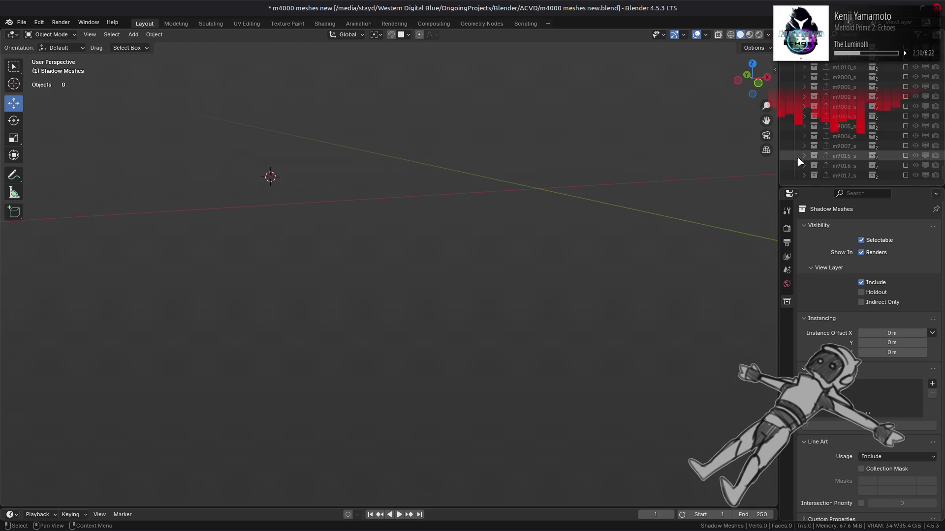
{"action": "scroll", "coordinate": [837, 148], "scroll_direction": "down", "scroll_amount": 5}
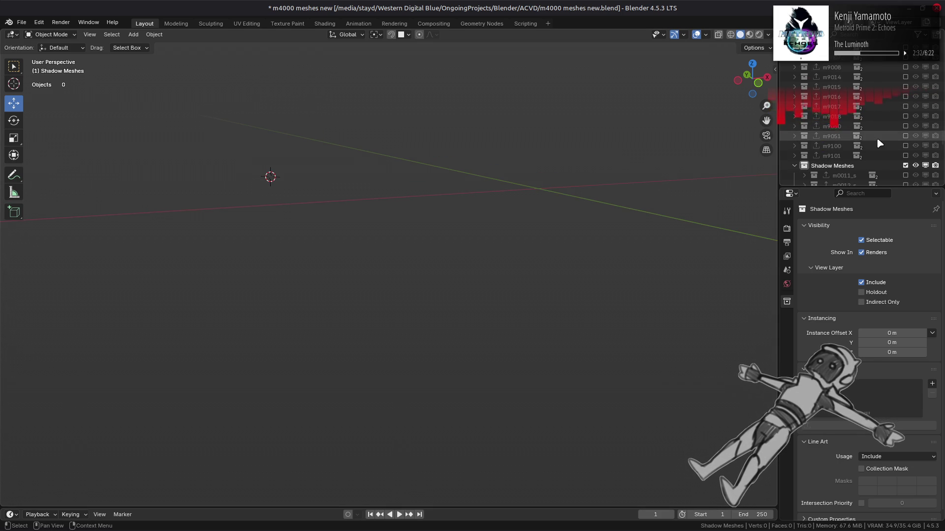
{"action": "scroll", "coordinate": [891, 123], "scroll_direction": "up", "scroll_amount": 2}
{"action": "left_click", "coordinate": [906, 86]}
{"action": "scroll", "coordinate": [447, 192], "scroll_direction": "down", "scroll_amount": 2}
Select the m9000 terrain mesh and enter Edit Mode near the fold
{"action": "mouse_move", "coordinate": [448, 190]}
{"action": "middle_mouse_down"}
{"action": "mouse_move", "coordinate": [460, 180]}
{"action": "mouse_move", "coordinate": [524, 175]}
{"action": "middle_mouse_up"}
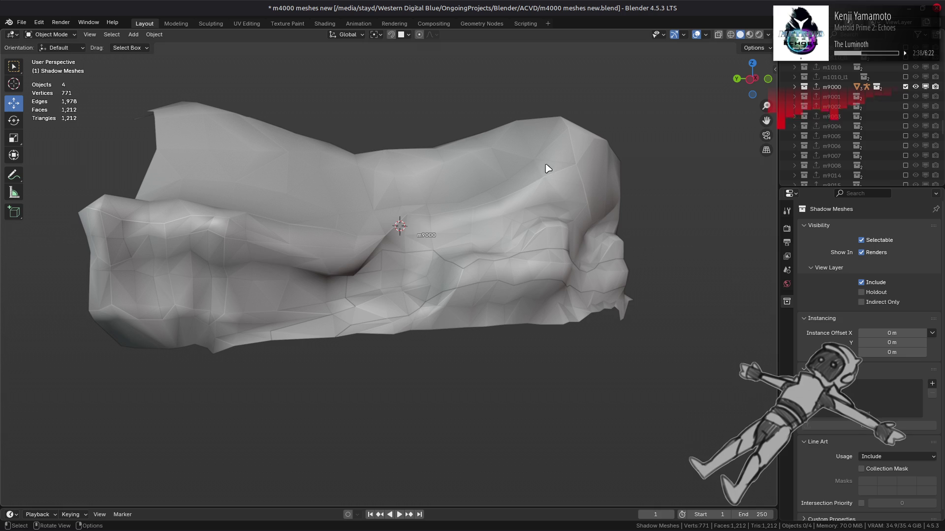
{"action": "scroll", "coordinate": [566, 166], "scroll_direction": "up", "scroll_amount": 5}
{"action": "middle_click_drag", "start_coordinate": [565, 164], "coordinate": [527, 171]}
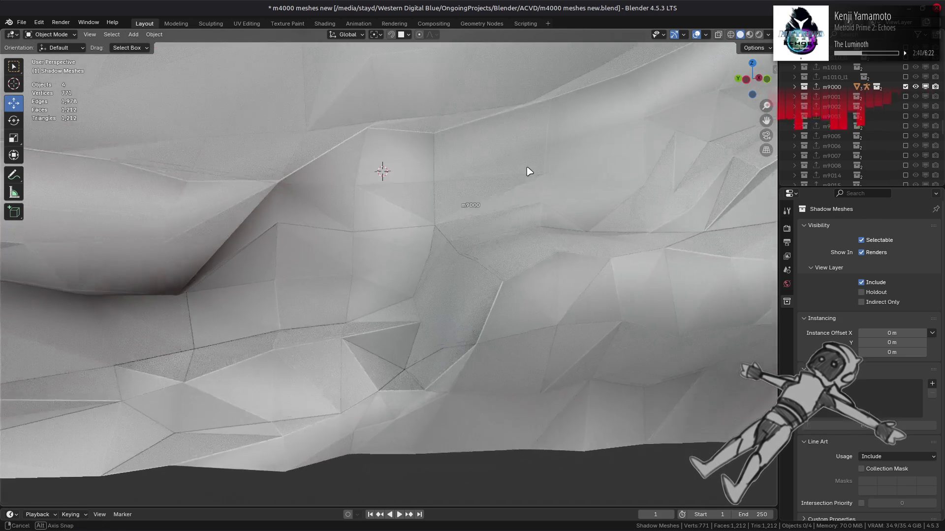
{"action": "left_click", "coordinate": [327, 241]}
{"action": "mouse_move", "coordinate": [326, 242]}
{"action": "middle_mouse_down"}
{"action": "mouse_move", "coordinate": [443, 274]}
{"action": "mouse_move", "coordinate": [393, 258]}
{"action": "mouse_move", "coordinate": [380, 238]}
{"action": "middle_mouse_up"}
{"action": "key", "text": "Tab"}
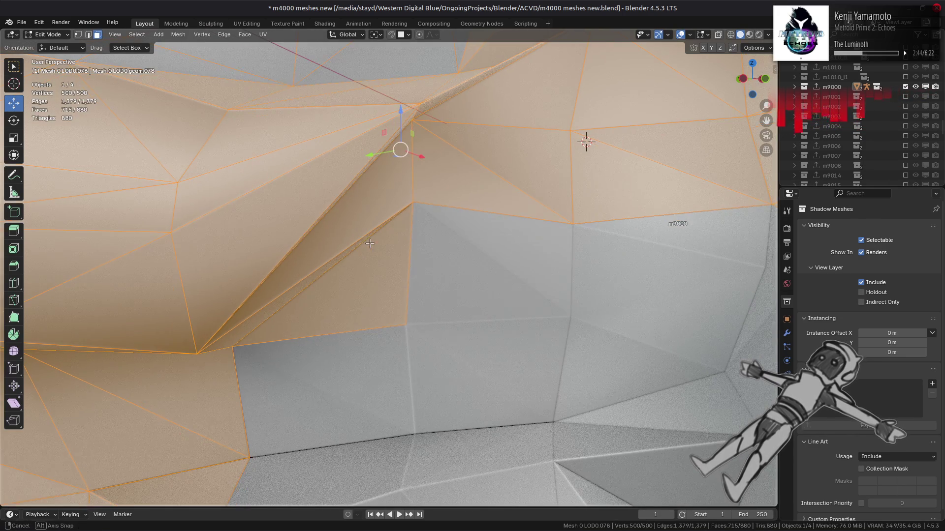
Select the faces along the fold and retriangulate them with Beautify Faces
{"action": "left_click", "coordinate": [333, 192]}
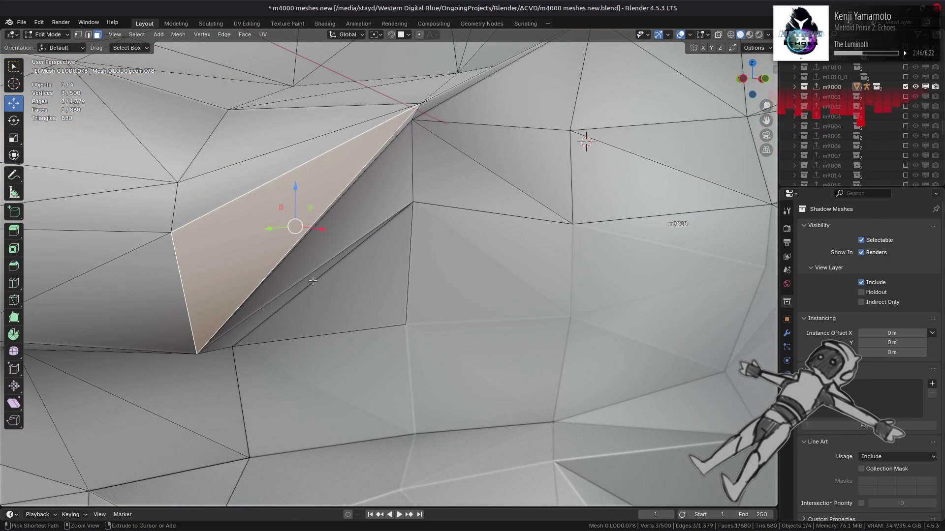
{"action": "left_click", "coordinate": [313, 274], "text": "ctrl"}
{"action": "key", "text": "KP_Decimal"}
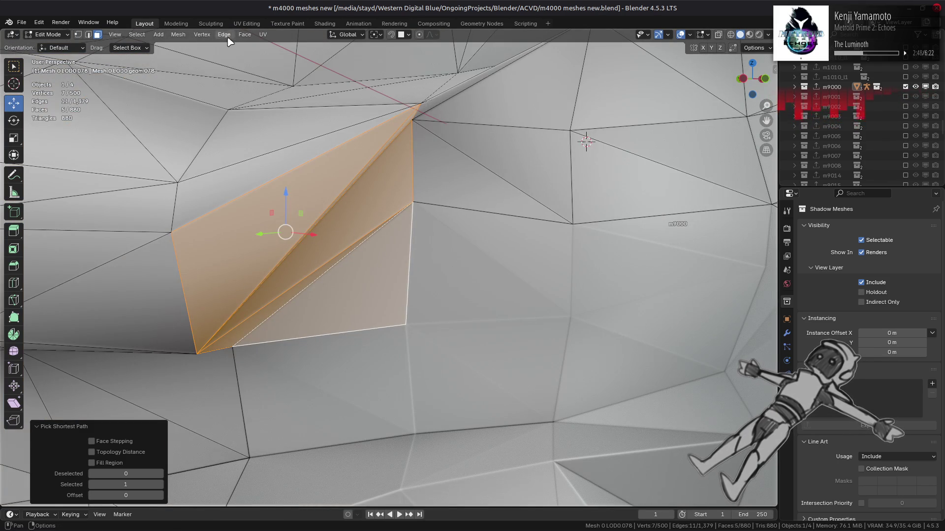
{"action": "left_click", "coordinate": [225, 35]}
{"action": "left_click", "coordinate": [276, 164]}
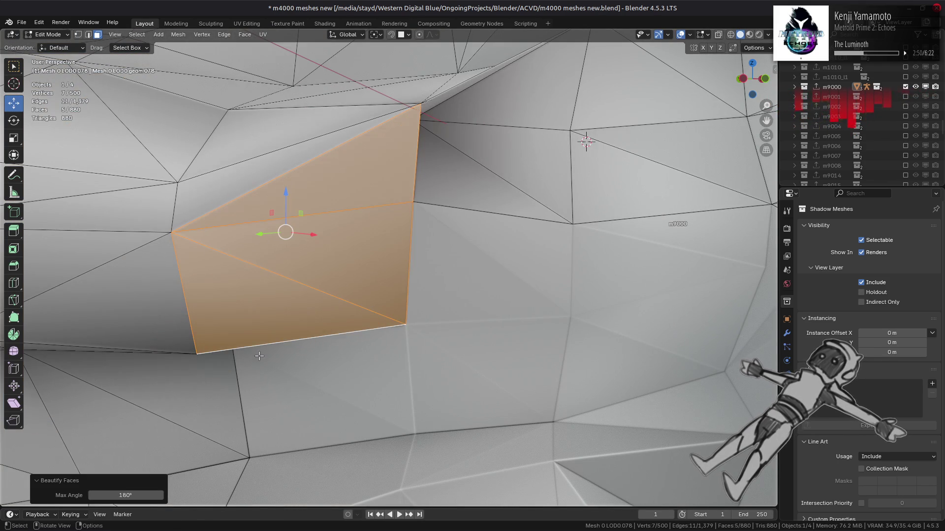
{"action": "middle_click_drag", "start_coordinate": [264, 352], "coordinate": [279, 327]}
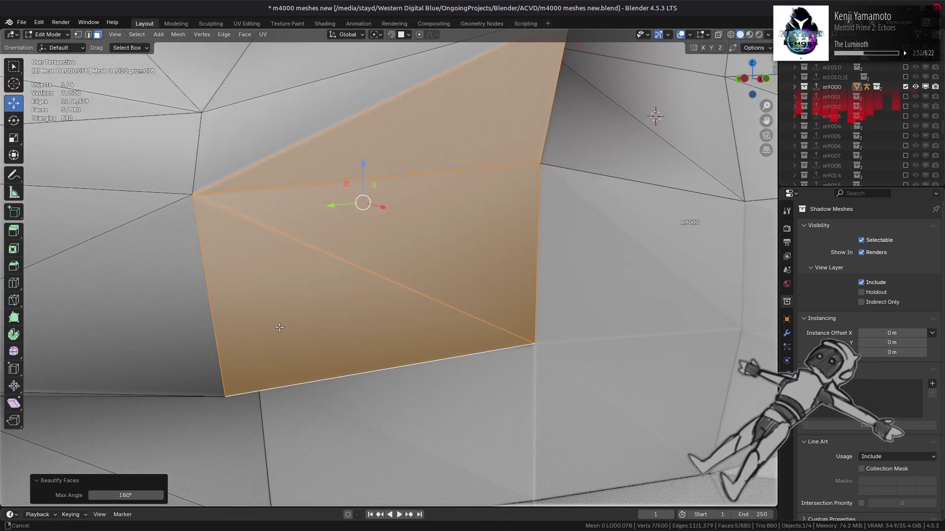
{"action": "key", "text": "shift+r"}
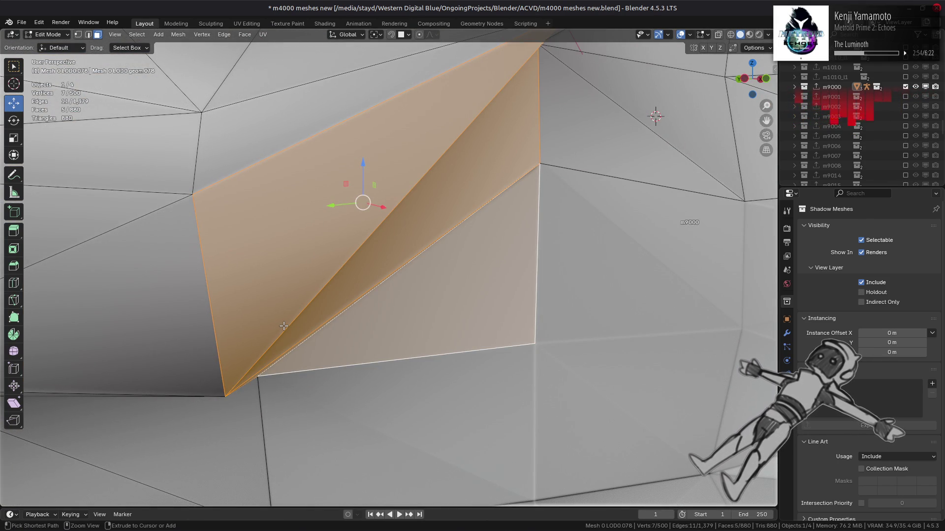
{"action": "key", "text": "ctrl+shift+z"}
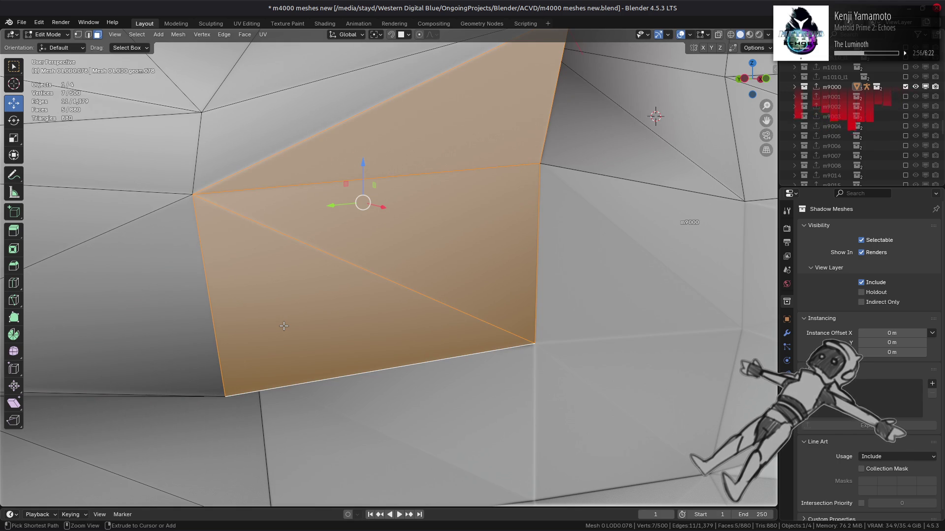
{"action": "middle_click_drag", "start_coordinate": [283, 326], "coordinate": [261, 333]}
{"action": "key", "text": "ctrl+z"}
{"action": "key", "text": "ctrl+shift+z"}
In edge mode, rotate the vertical fold edge clockwise
{"action": "key", "text": "2"}
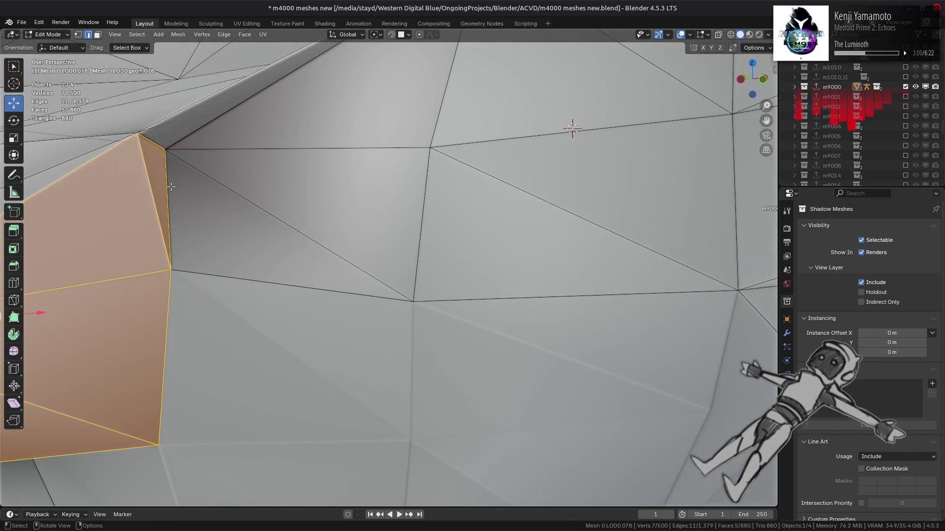
{"action": "left_click", "coordinate": [149, 152]}
{"action": "left_click", "coordinate": [224, 36]}
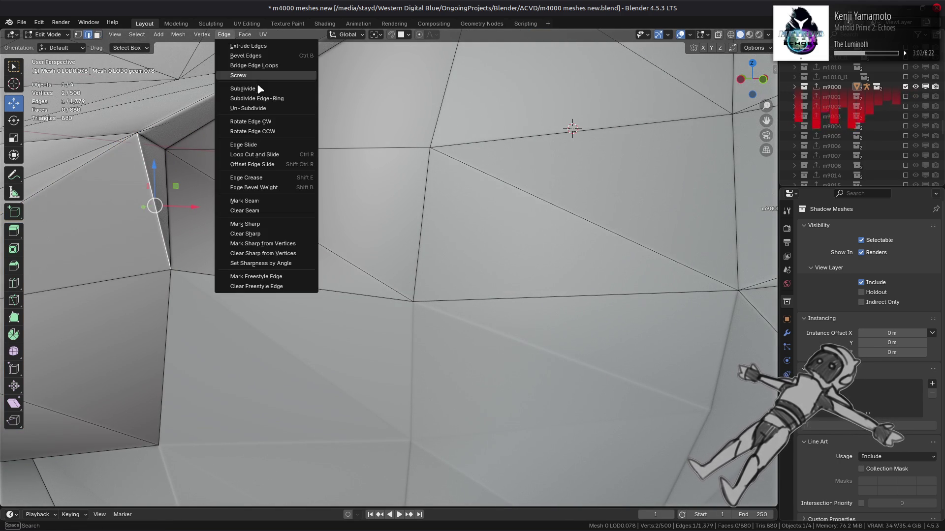
{"action": "left_click", "coordinate": [264, 123]}
{"action": "mouse_move", "coordinate": [265, 126]}
{"action": "middle_mouse_down"}
{"action": "mouse_move", "coordinate": [489, 190]}
{"action": "mouse_move", "coordinate": [443, 207]}
{"action": "mouse_move", "coordinate": [326, 196]}
{"action": "mouse_move", "coordinate": [338, 196]}
{"action": "middle_mouse_up"}
Adjust and clear the terrain's face selection, then re-enter Edit Mode
{"action": "key", "text": "Tab"}
{"action": "key", "text": "Tab"}
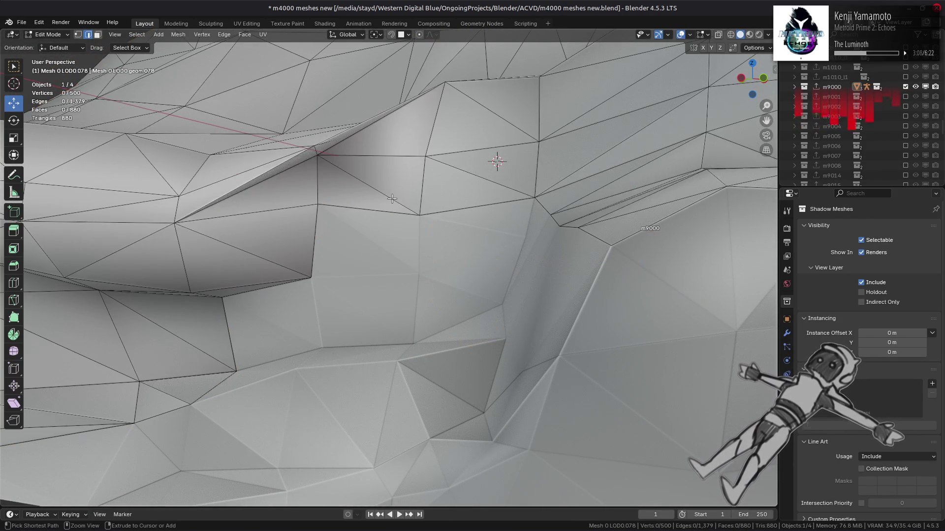
{"action": "key", "text": "ctrl+KP_Add"}
{"action": "key", "text": "ctrl+KP_Subtract"}
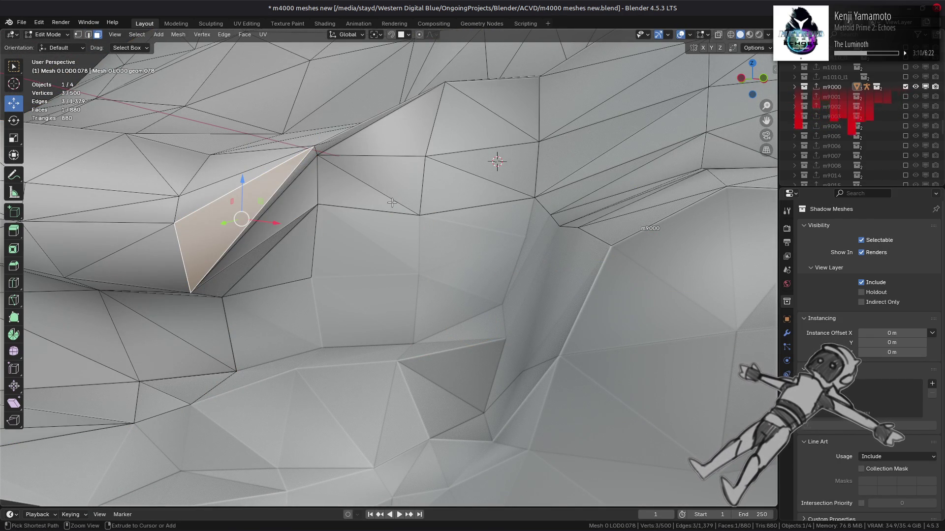
{"action": "key", "text": "ctrl+l"}
{"action": "key", "text": "alt+a"}
{"action": "key", "text": "Tab"}
{"action": "mouse_move", "coordinate": [394, 204]}
{"action": "middle_mouse_down"}
{"action": "mouse_move", "coordinate": [424, 212]}
{"action": "mouse_move", "coordinate": [394, 192]}
{"action": "middle_mouse_up"}
{"action": "key", "text": "Tab"}
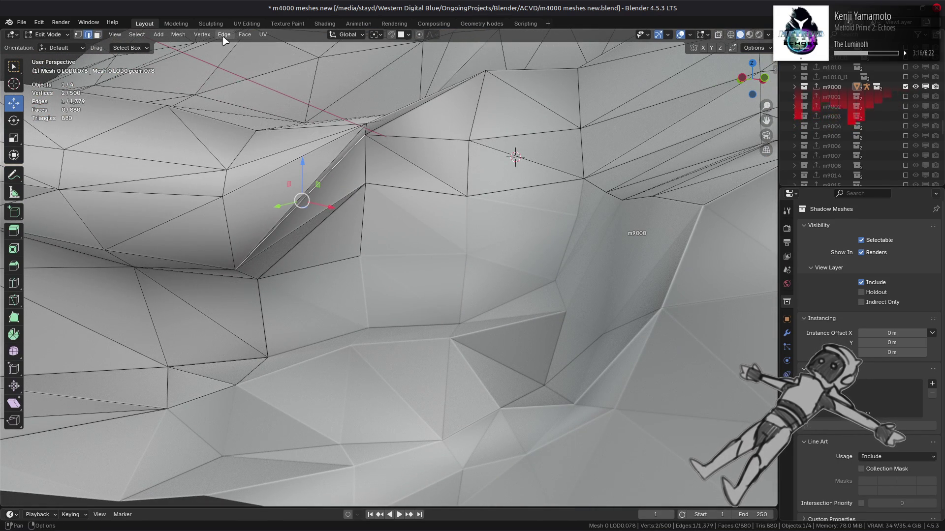
Rotate another edge clockwise and return to Object Mode
{"action": "left_click", "coordinate": [224, 35]}
{"action": "left_click", "coordinate": [252, 123]}
{"action": "mouse_move", "coordinate": [276, 138]}
{"action": "middle_mouse_down"}
{"action": "mouse_move", "coordinate": [340, 148]}
{"action": "mouse_move", "coordinate": [342, 225]}
{"action": "mouse_move", "coordinate": [185, 258]}
{"action": "middle_mouse_up"}
{"action": "key", "text": "Tab"}
{"action": "mouse_move", "coordinate": [365, 220]}
{"action": "middle_mouse_down"}
{"action": "mouse_move", "coordinate": [370, 231]}
{"action": "mouse_move", "coordinate": [416, 241]}
{"action": "middle_mouse_up"}
{"action": "scroll", "coordinate": [423, 238], "scroll_direction": "down", "scroll_amount": 5}
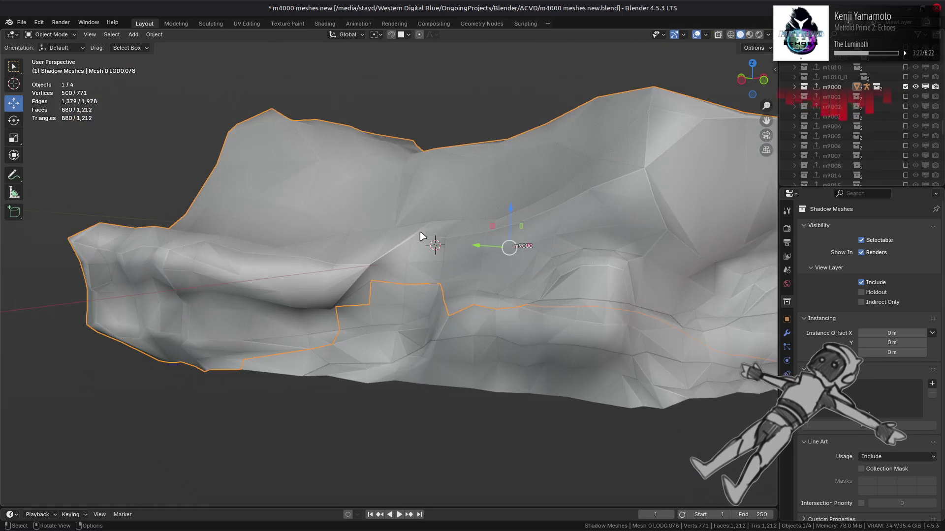
Hide the m9000 terrain and show the m9002 terrain mesh to inspect it
{"action": "key", "text": "alt+a"}
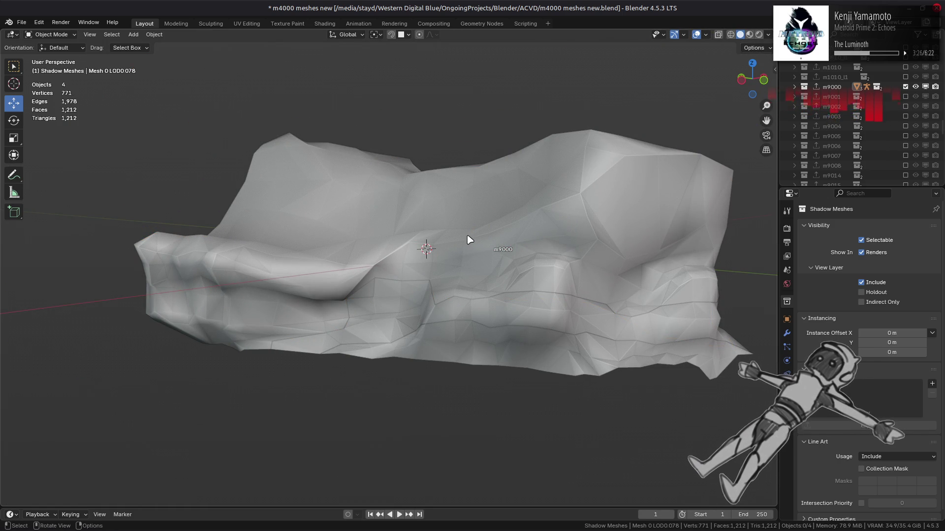
{"action": "left_click", "coordinate": [905, 86]}
{"action": "left_click", "coordinate": [905, 97]}
{"action": "left_click", "coordinate": [905, 97]}
{"action": "left_click", "coordinate": [905, 106]}
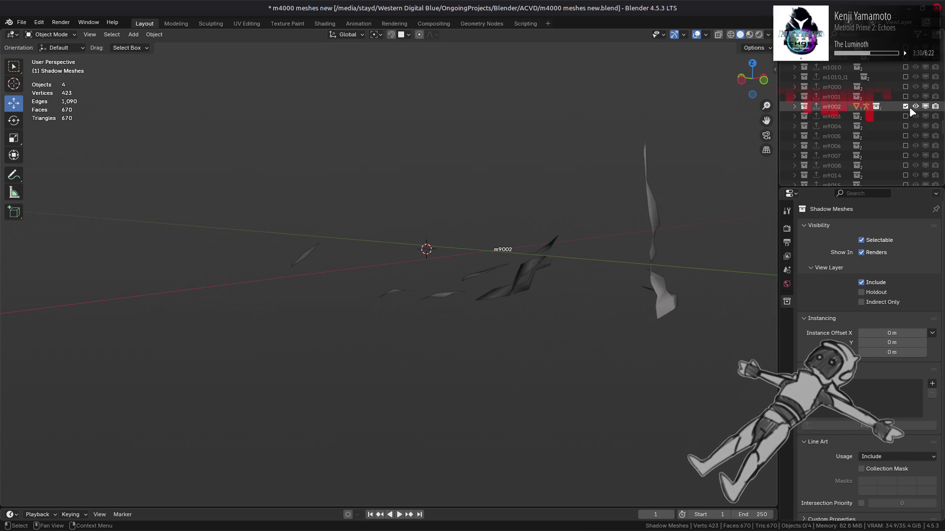
{"action": "middle_click_drag", "start_coordinate": [561, 190], "coordinate": [374, 189]}
{"action": "mouse_move", "coordinate": [446, 196]}
{"action": "middle_mouse_down"}
{"action": "mouse_move", "coordinate": [386, 207]}
{"action": "mouse_move", "coordinate": [357, 196]}
{"action": "middle_mouse_up"}
Inspect the m9003 terrain mesh, then the m9004 terrain mesh, in turn
{"action": "left_click", "coordinate": [906, 107]}
{"action": "left_click", "coordinate": [905, 116]}
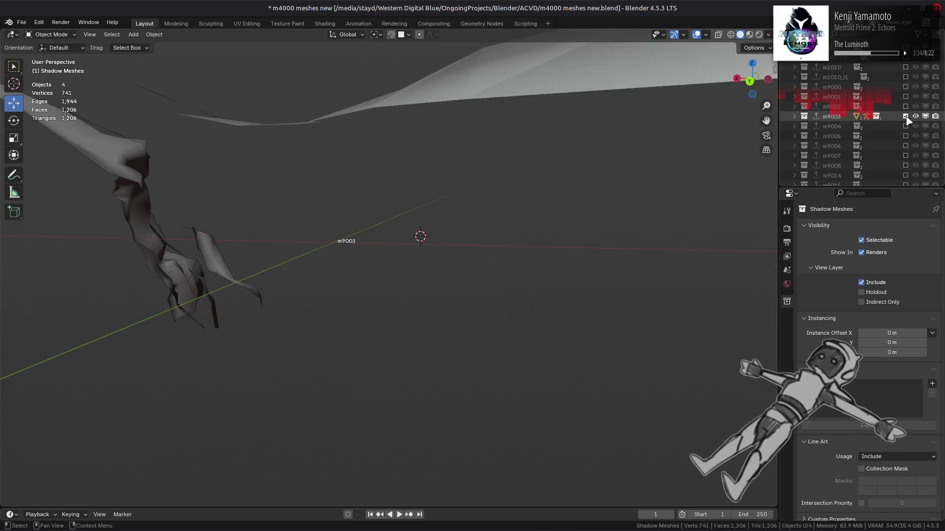
{"action": "mouse_move", "coordinate": [544, 194]}
{"action": "middle_mouse_down"}
{"action": "mouse_move", "coordinate": [356, 197]}
{"action": "mouse_move", "coordinate": [541, 190]}
{"action": "middle_mouse_up"}
{"action": "left_click", "coordinate": [906, 116]}
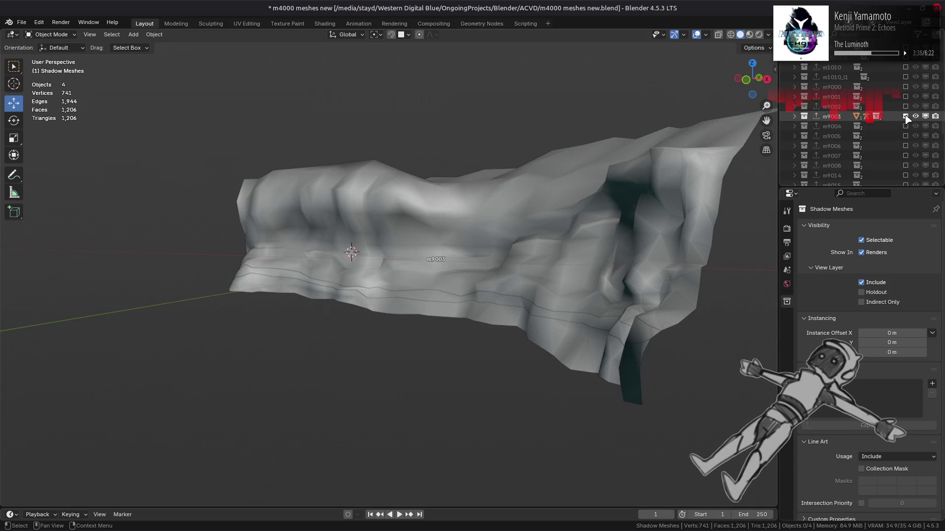
{"action": "left_click", "coordinate": [906, 126]}
{"action": "mouse_move", "coordinate": [483, 182]}
{"action": "middle_mouse_down"}
{"action": "mouse_move", "coordinate": [592, 185]}
{"action": "mouse_move", "coordinate": [534, 190]}
{"action": "mouse_move", "coordinate": [569, 164]}
{"action": "mouse_move", "coordinate": [569, 205]}
{"action": "mouse_move", "coordinate": [703, 166]}
{"action": "middle_mouse_up"}
{"action": "scroll", "coordinate": [533, 190], "scroll_direction": "up", "scroll_amount": 6}
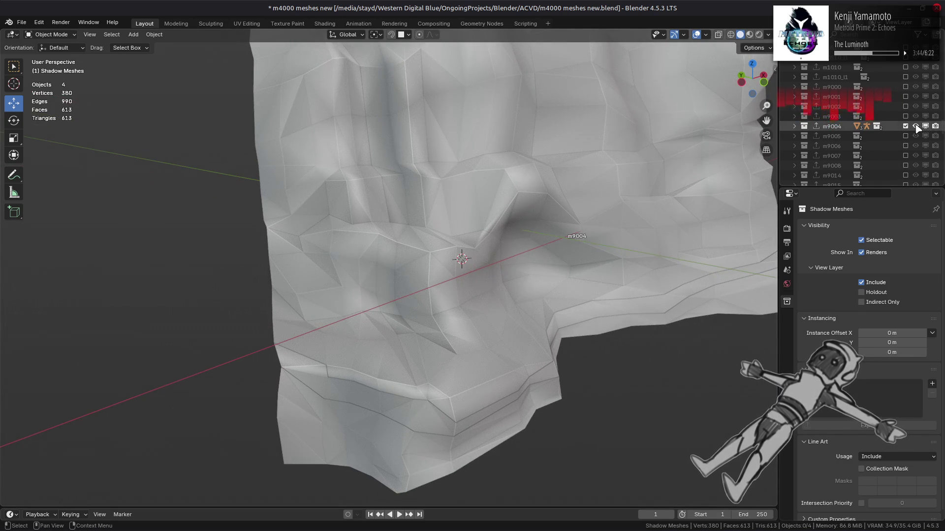
Swap m9004 for the m9005 terrain mesh and look around it
{"action": "left_click", "coordinate": [905, 126]}
{"action": "left_click", "coordinate": [906, 136]}
{"action": "mouse_move", "coordinate": [599, 190]}
{"action": "middle_mouse_down"}
{"action": "mouse_move", "coordinate": [652, 190]}
{"action": "mouse_move", "coordinate": [538, 202]}
{"action": "middle_mouse_up"}
{"action": "scroll", "coordinate": [432, 264], "scroll_direction": "up", "scroll_amount": 5}
{"action": "middle_click_drag", "start_coordinate": [414, 274], "coordinate": [421, 257]}
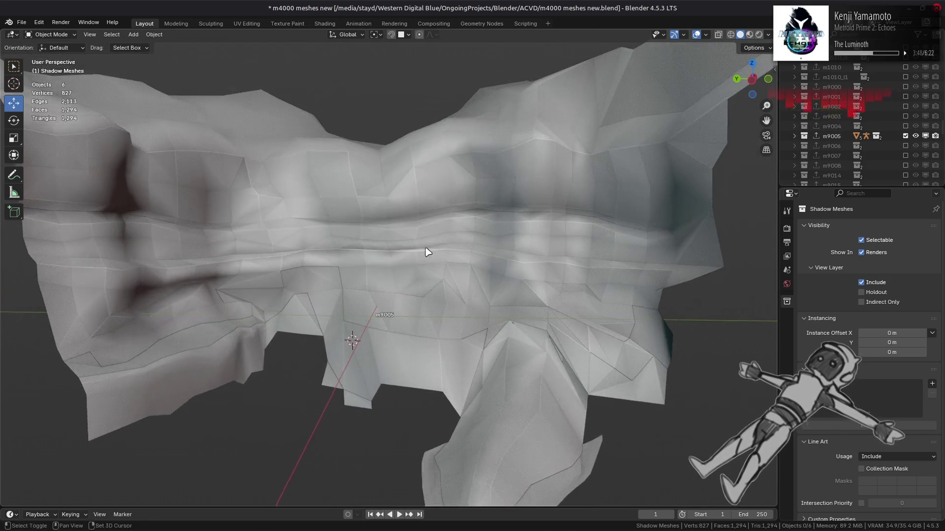
{"action": "scroll", "coordinate": [422, 258], "scroll_direction": "down", "scroll_amount": 2}
Expand m9005 and its Meshes.118 group to list the Mesh 0–4 LOD parts
{"action": "left_click", "coordinate": [794, 136]}
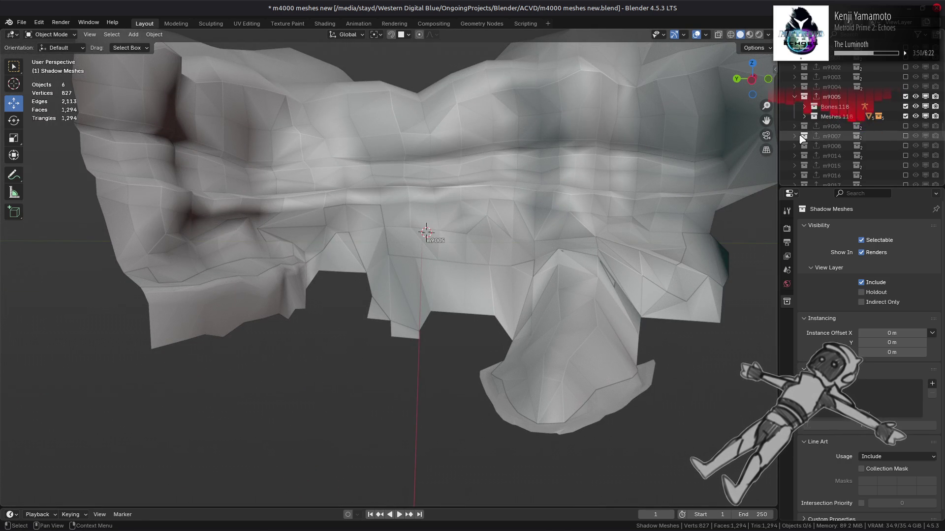
{"action": "scroll", "coordinate": [799, 140], "scroll_direction": "down", "scroll_amount": 2}
{"action": "left_click", "coordinate": [804, 126]}
{"action": "scroll", "coordinate": [812, 127], "scroll_direction": "down", "scroll_amount": 3}
{"action": "left_click_drag", "start_coordinate": [815, 127], "coordinate": [814, 87]}
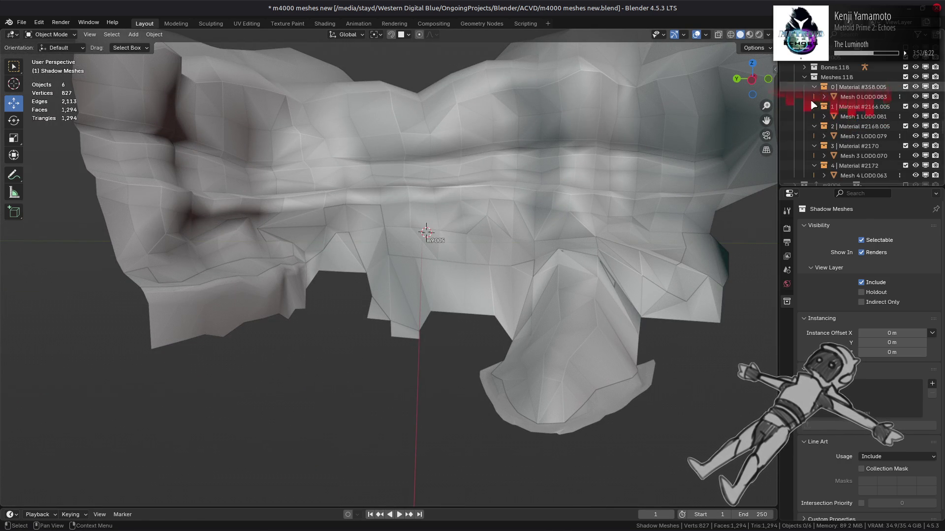
{"action": "scroll", "coordinate": [837, 148], "scroll_direction": "down", "scroll_amount": 3}
Select the Mesh 4, Mesh 2 and Mesh 0 LOD parts in turn, then deselect all
{"action": "left_click", "coordinate": [635, 388]}
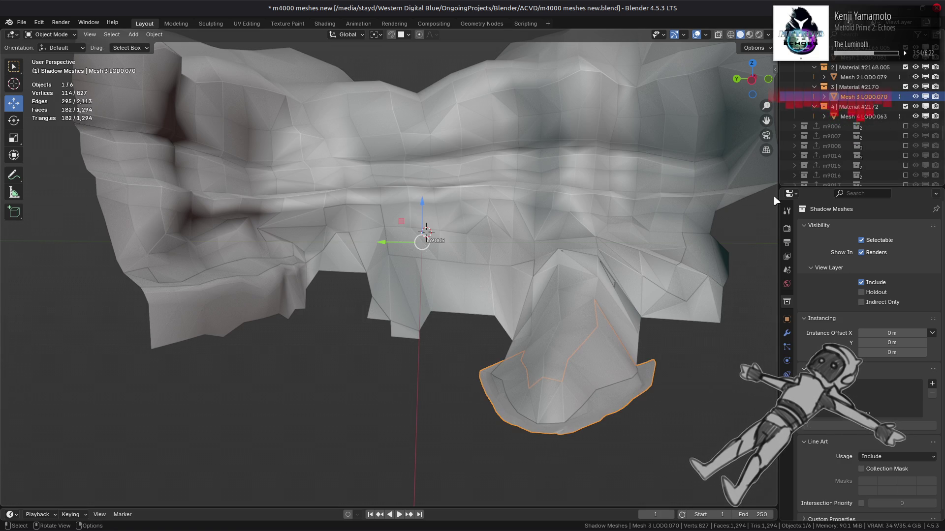
{"action": "left_click", "coordinate": [856, 116]}
{"action": "scroll", "coordinate": [856, 118], "scroll_direction": "up", "scroll_amount": 1}
{"action": "scroll", "coordinate": [857, 119], "scroll_direction": "up", "scroll_amount": 1}
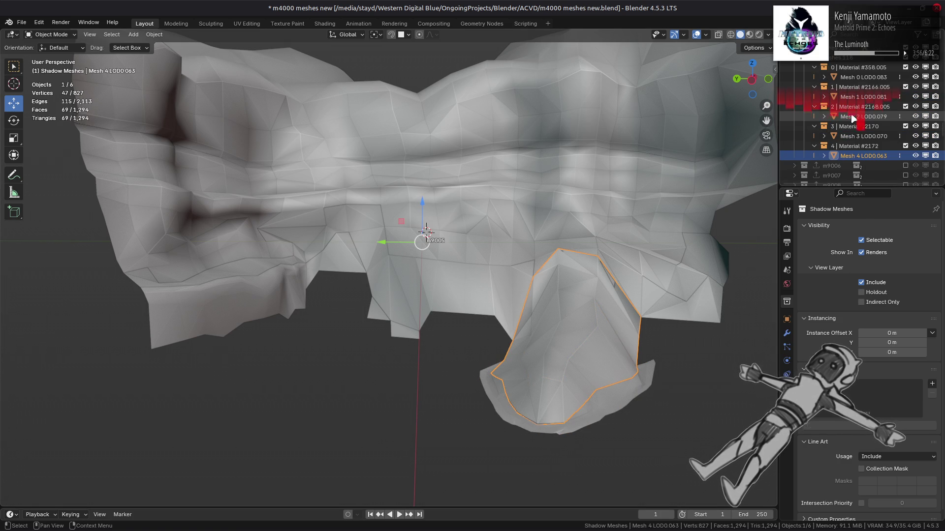
{"action": "left_click", "coordinate": [854, 119]}
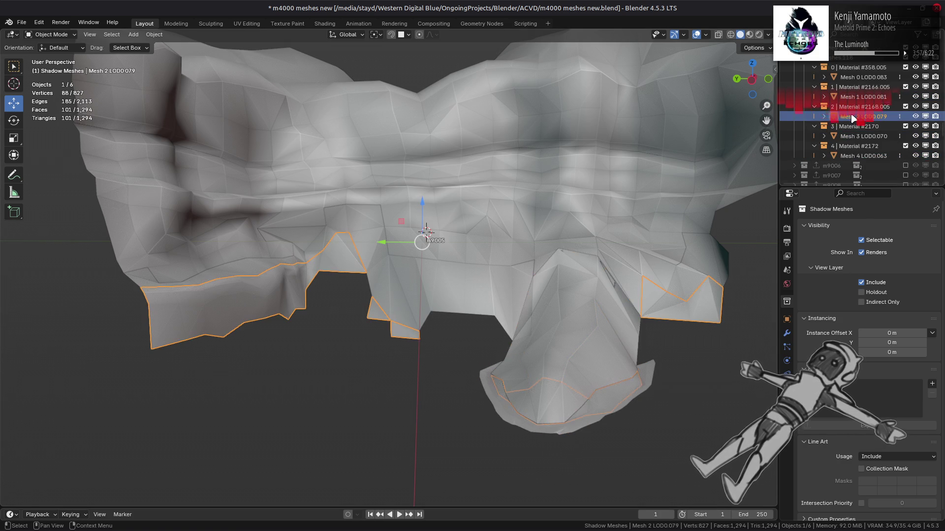
{"action": "left_click", "coordinate": [861, 77]}
{"action": "key", "text": "alt+a"}
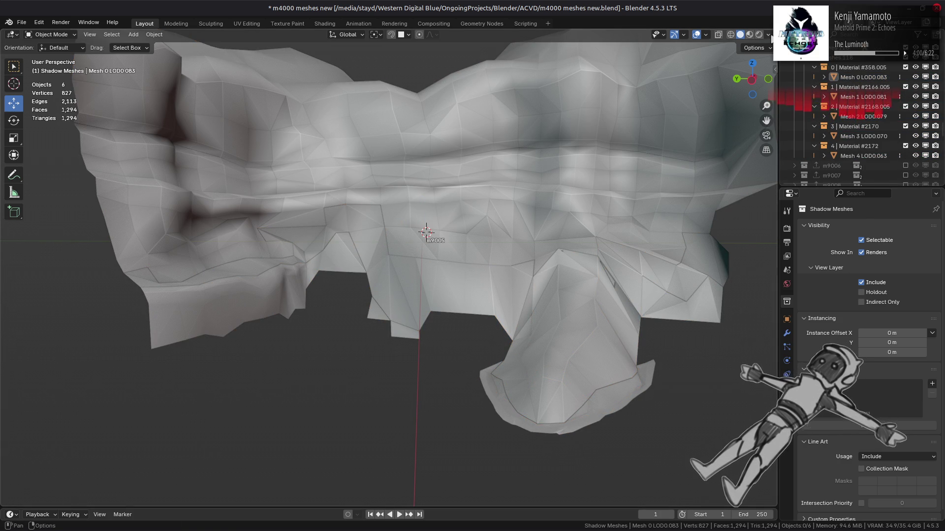
{"action": "left_click", "coordinate": [768, 34]}
{"action": "left_click", "coordinate": [806, 83]}
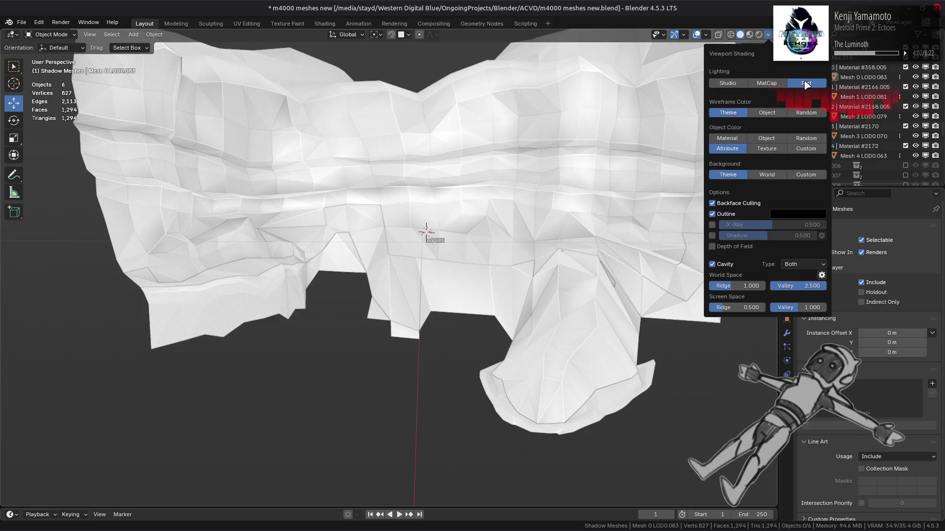
{"action": "left_click", "coordinate": [726, 265]}
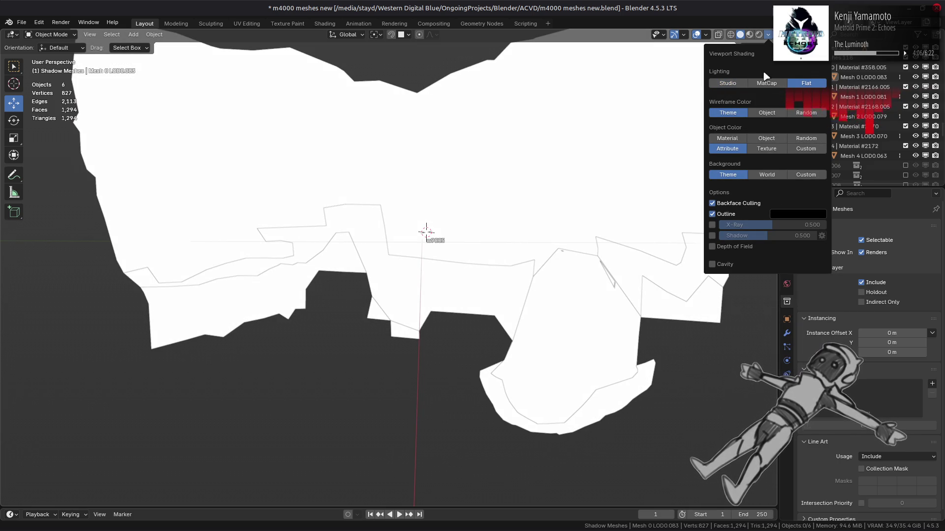
{"action": "left_click", "coordinate": [728, 84]}
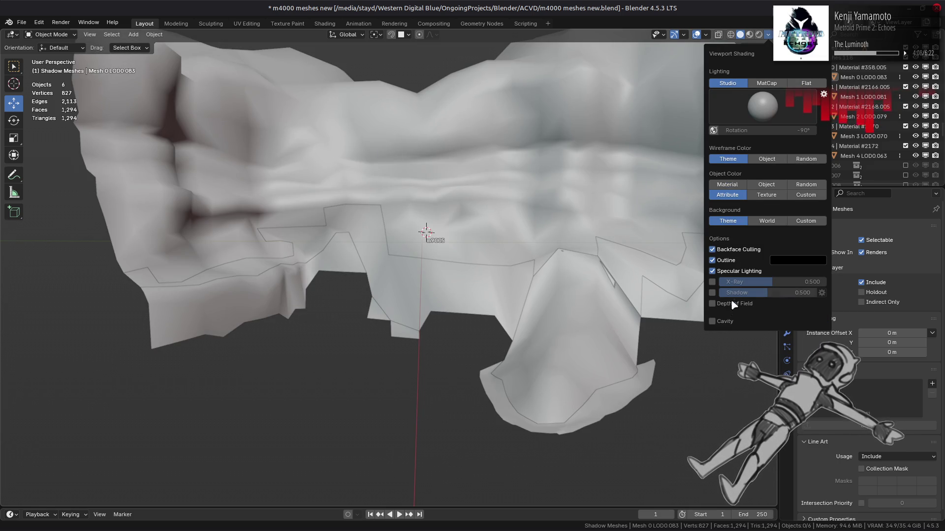
{"action": "left_click", "coordinate": [724, 321]}
{"action": "left_click", "coordinate": [820, 333]}
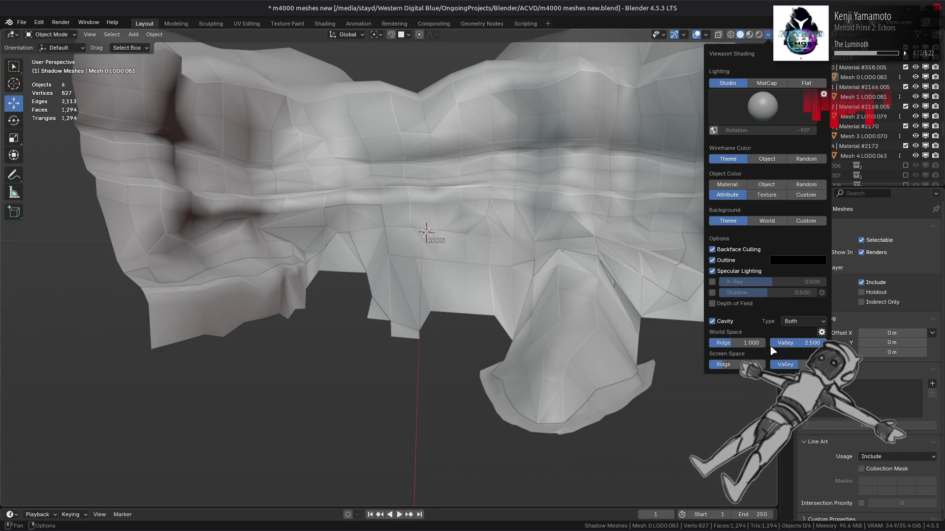
{"action": "left_click", "coordinate": [821, 332]}
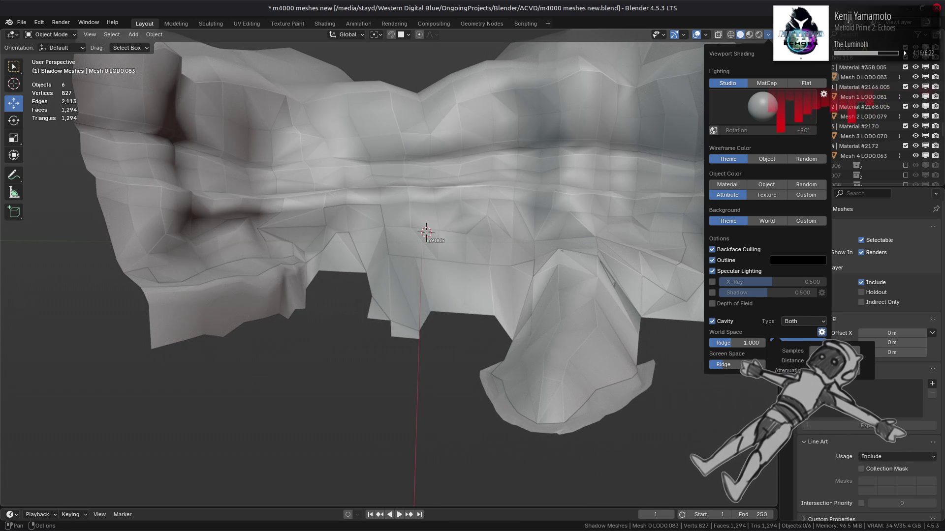
{"action": "left_click", "coordinate": [766, 83]}
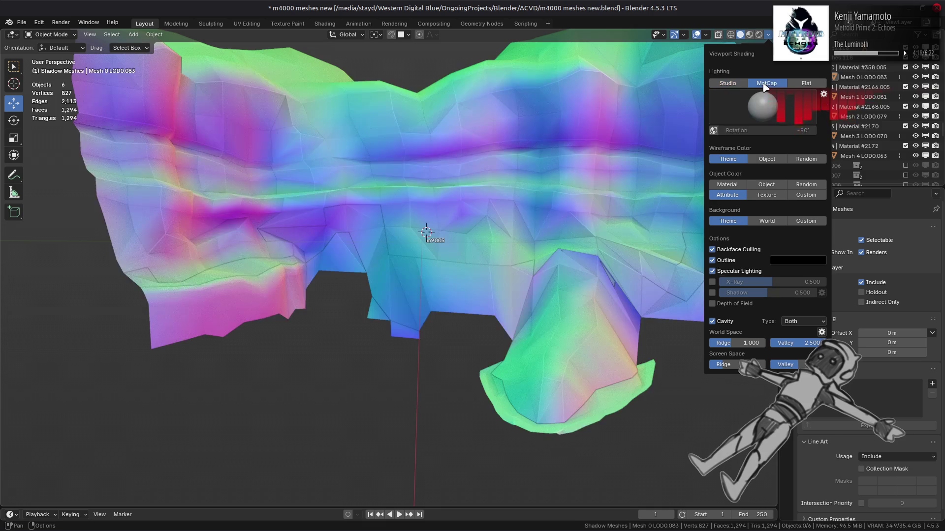
{"action": "left_click", "coordinate": [732, 83]}
{"action": "middle_click_drag", "start_coordinate": [566, 143], "coordinate": [558, 190]}
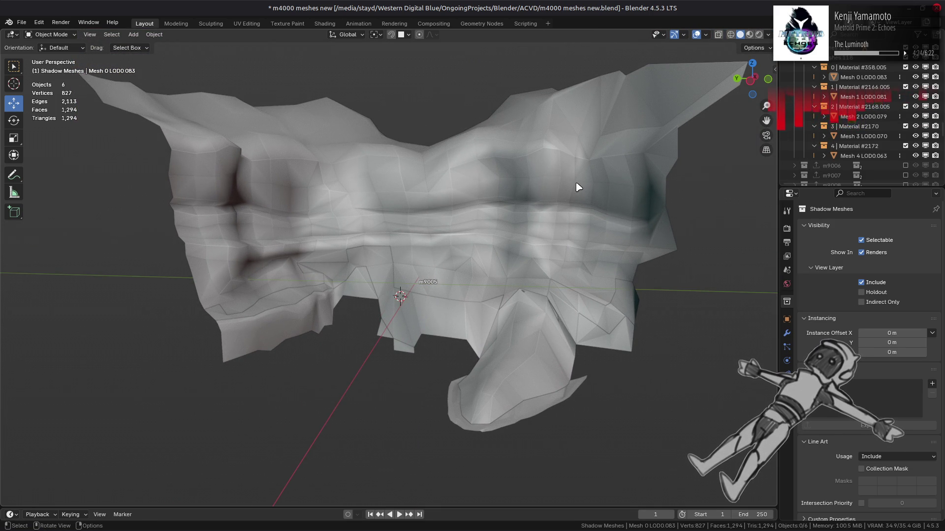
Select Mesh 0, 1, 2 and 4 LOD parts, hide them briefly, then reveal them
{"action": "left_click", "coordinate": [863, 76]}
{"action": "left_click", "coordinate": [861, 96], "text": "ctrl"}
{"action": "left_click", "coordinate": [864, 116], "text": "ctrl"}
{"action": "left_click", "coordinate": [864, 155], "text": "ctrl"}
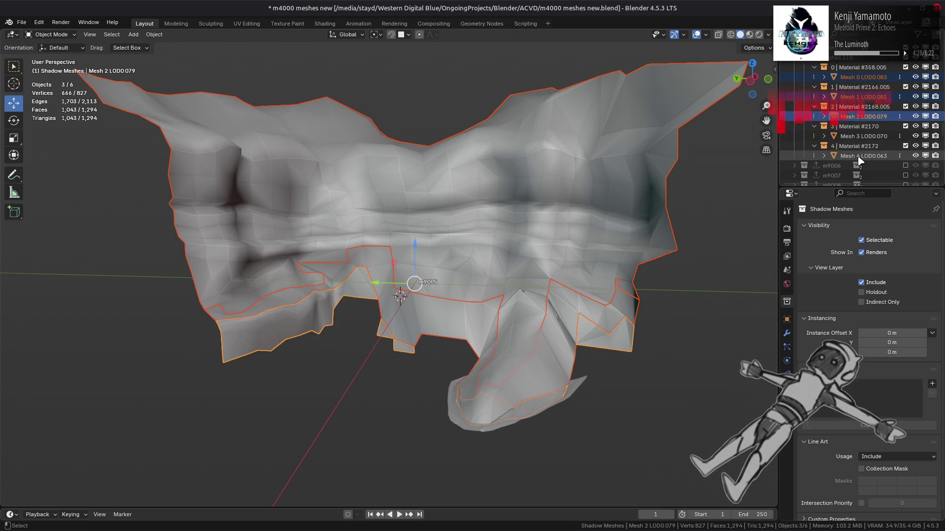
{"action": "key", "text": "h"}
{"action": "key", "text": "alt+h"}
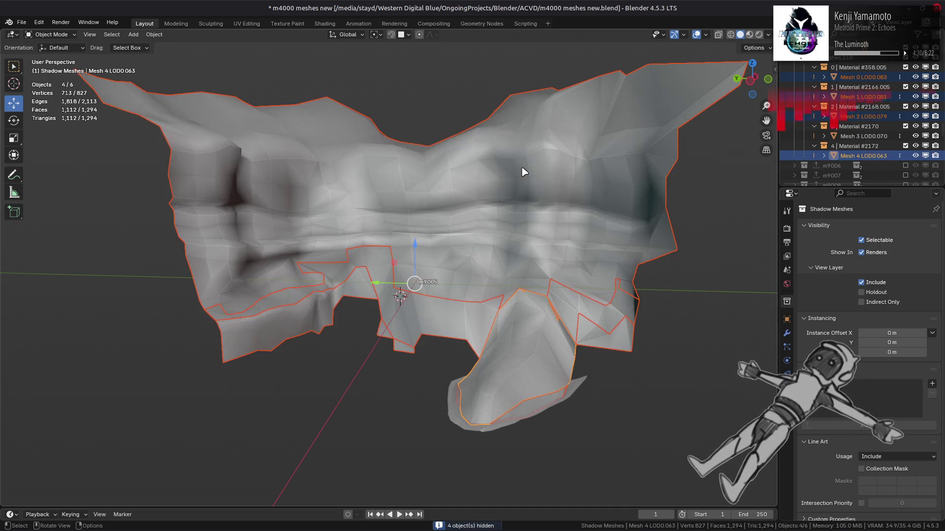
{"action": "mouse_move", "coordinate": [524, 171]}
{"action": "middle_mouse_down"}
{"action": "mouse_move", "coordinate": [525, 148]}
{"action": "mouse_move", "coordinate": [533, 175]}
{"action": "mouse_move", "coordinate": [521, 301]}
{"action": "middle_mouse_up"}
Check the Mesh 4 and Mesh 3 material settings in Material Properties
{"action": "left_click", "coordinate": [522, 305]}
{"action": "left_click", "coordinate": [787, 402]}
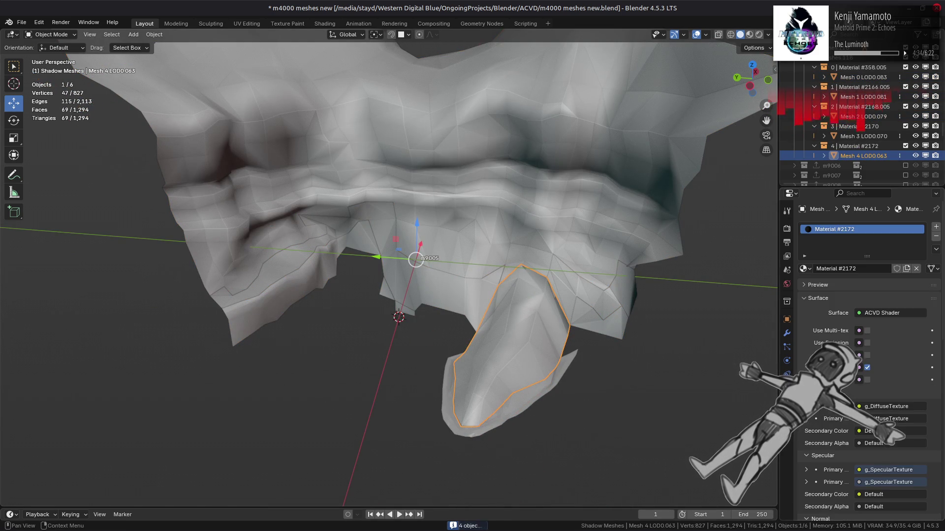
{"action": "scroll", "coordinate": [880, 499], "scroll_direction": "down", "scroll_amount": 15}
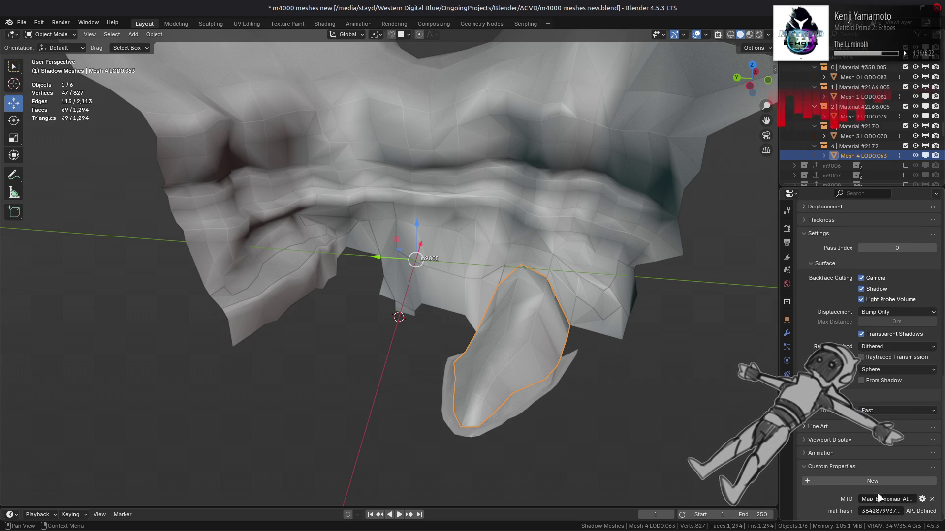
{"action": "left_click", "coordinate": [848, 141]}
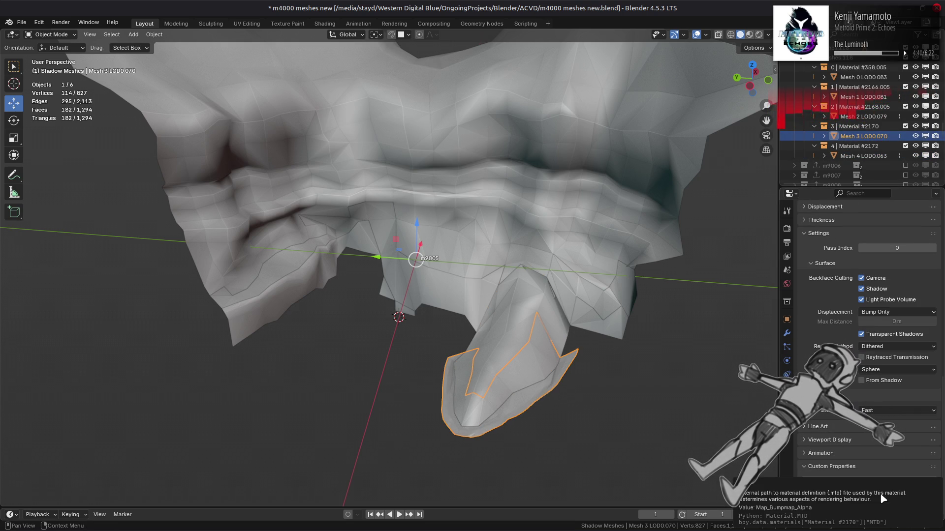
{"action": "left_click", "coordinate": [859, 156], "text": "ctrl"}
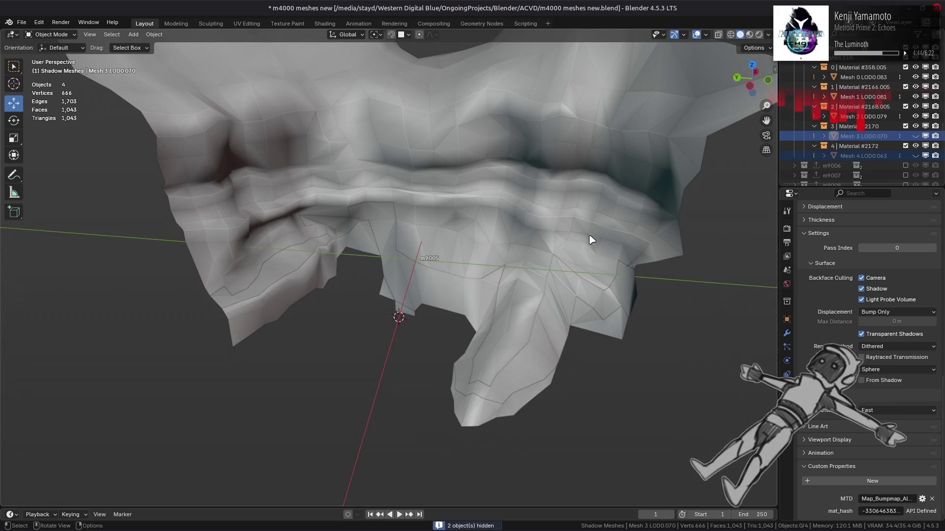
{"action": "middle_click_drag", "start_coordinate": [590, 238], "coordinate": [664, 172]}
Compare the materials of the Mesh 0, Mesh 1 and Mesh 2 LOD parts
{"action": "left_click", "coordinate": [856, 117]}
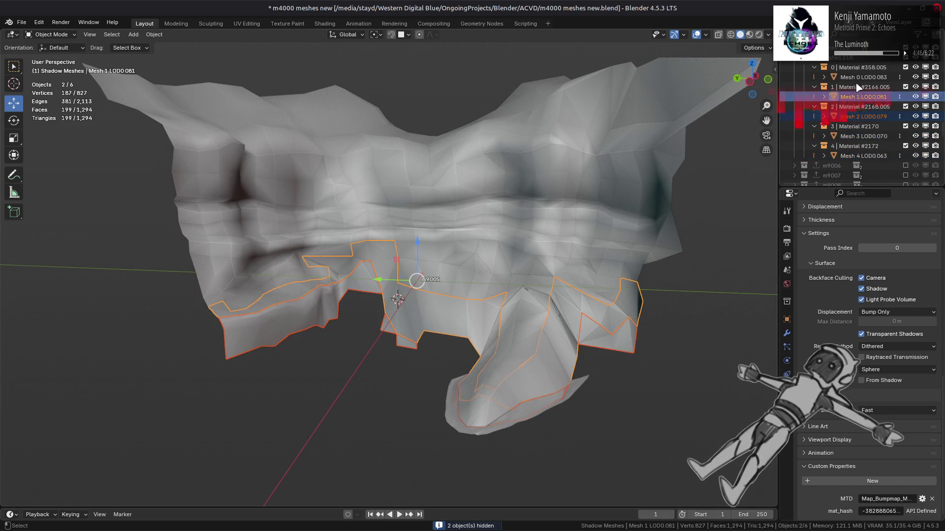
{"action": "left_click", "coordinate": [861, 77], "text": "shift"}
{"action": "left_click", "coordinate": [866, 116]}
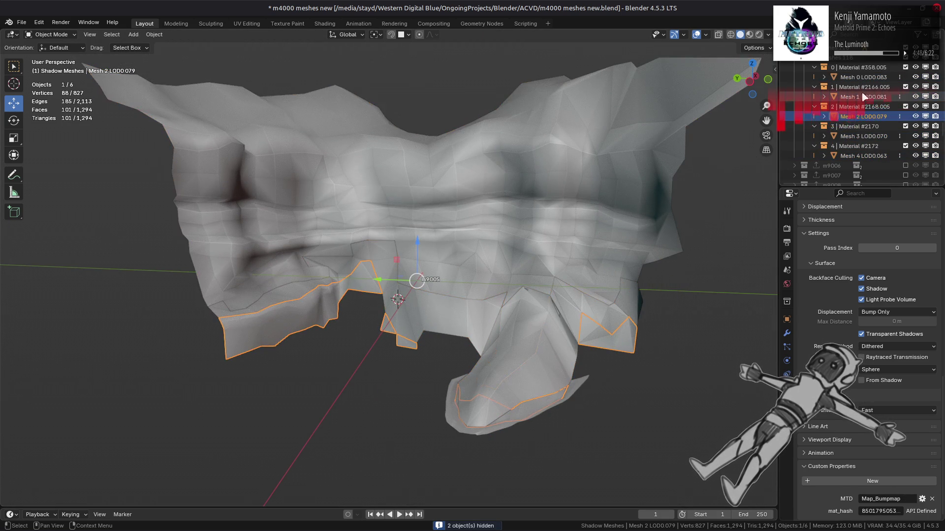
{"action": "left_click", "coordinate": [862, 97]}
{"action": "left_click", "coordinate": [855, 117]}
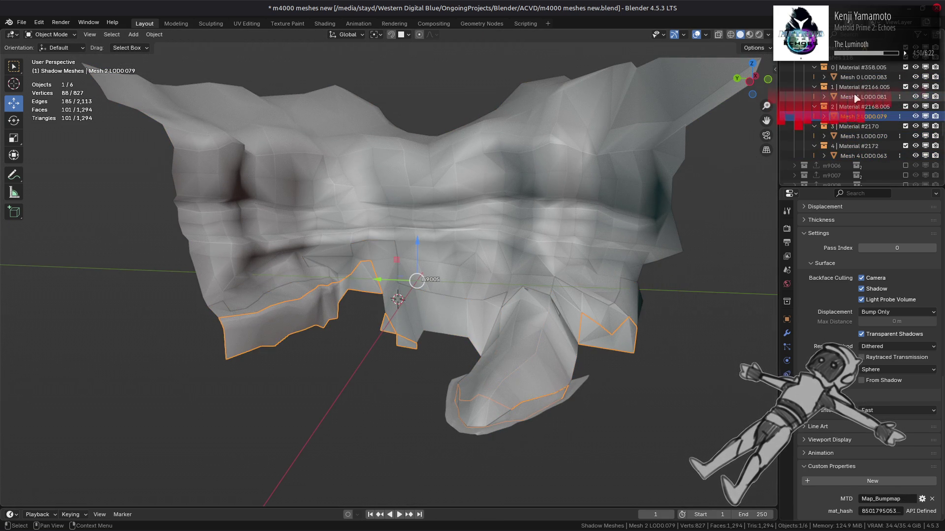
{"action": "left_click", "coordinate": [856, 97]}
Select Mesh 0 through Mesh 2 together and duplicate them
{"action": "left_click", "coordinate": [855, 78]}
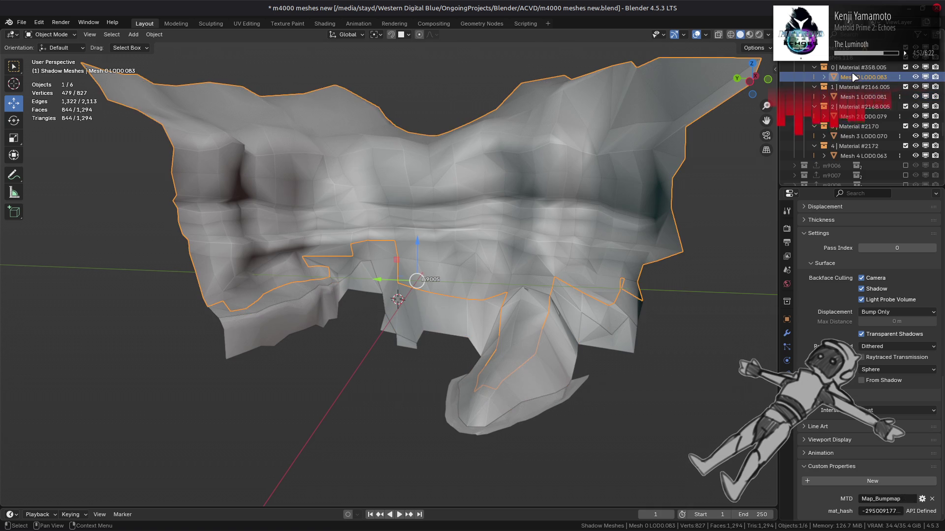
{"action": "left_click", "coordinate": [863, 117], "text": "shift"}
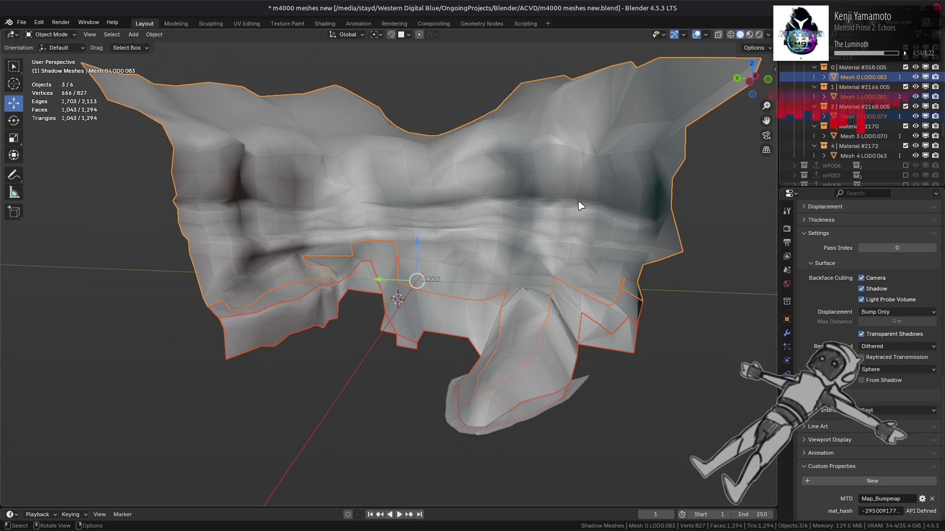
{"action": "key", "text": "shift+d"}
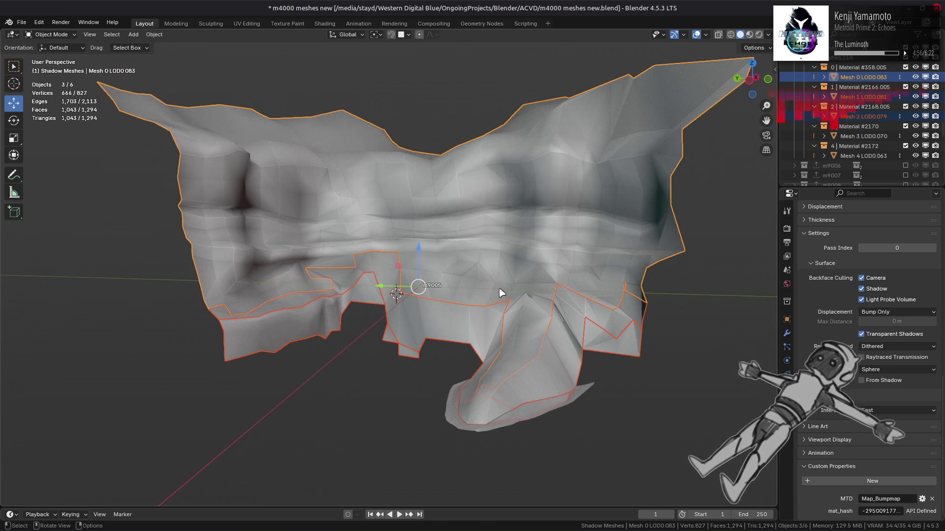
Join the three duplicates into Mesh 0 LOD0.096 and hide the original m9005 parts
{"action": "key", "text": "Escape"}
{"action": "right_click", "coordinate": [549, 217]}
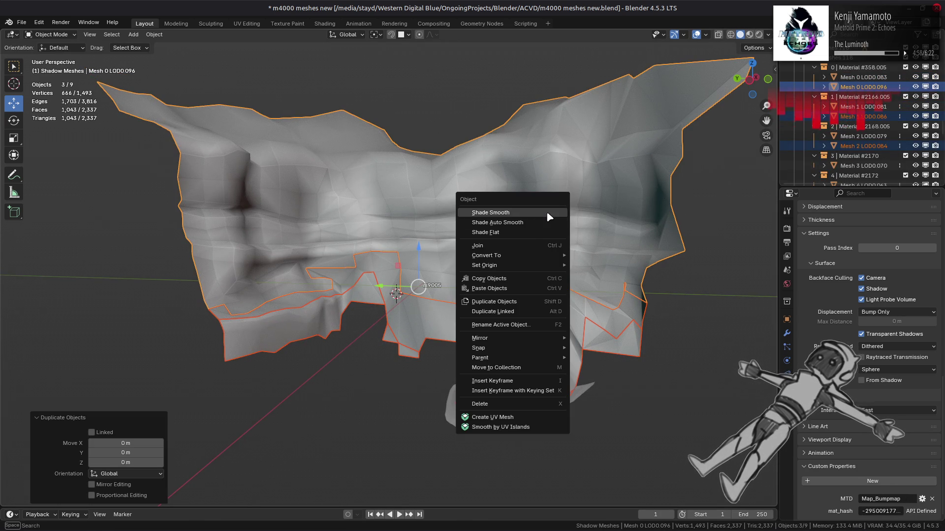
{"action": "left_click", "coordinate": [525, 248]}
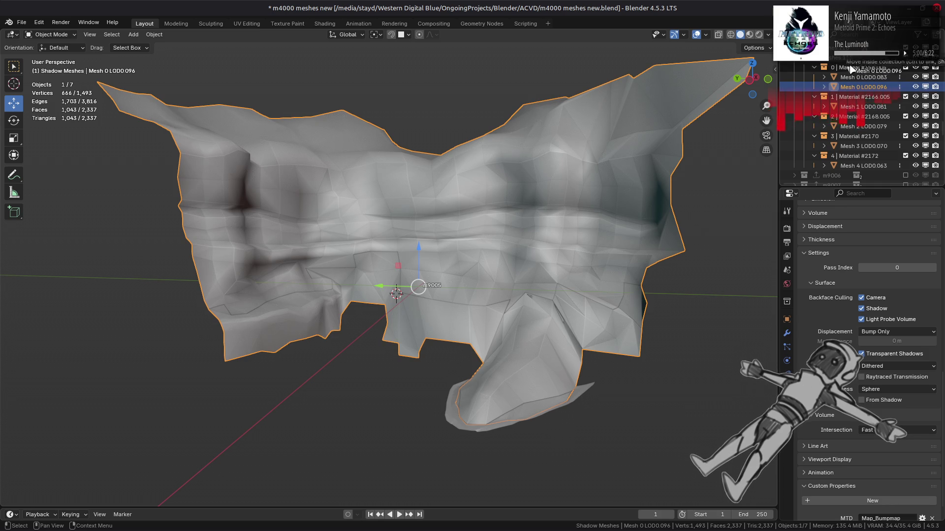
{"action": "left_click_drag", "start_coordinate": [851, 58], "coordinate": [851, 58]}
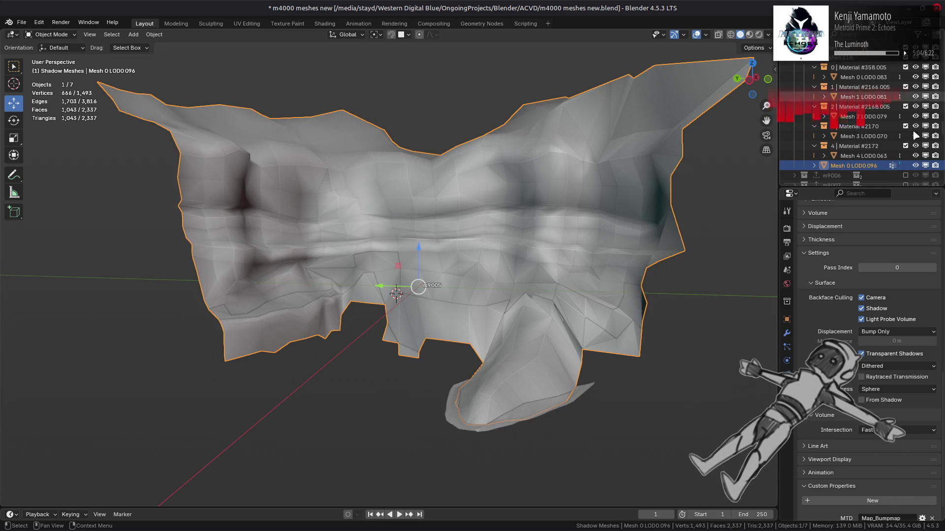
{"action": "left_click_drag", "start_coordinate": [916, 157], "coordinate": [915, 63]}
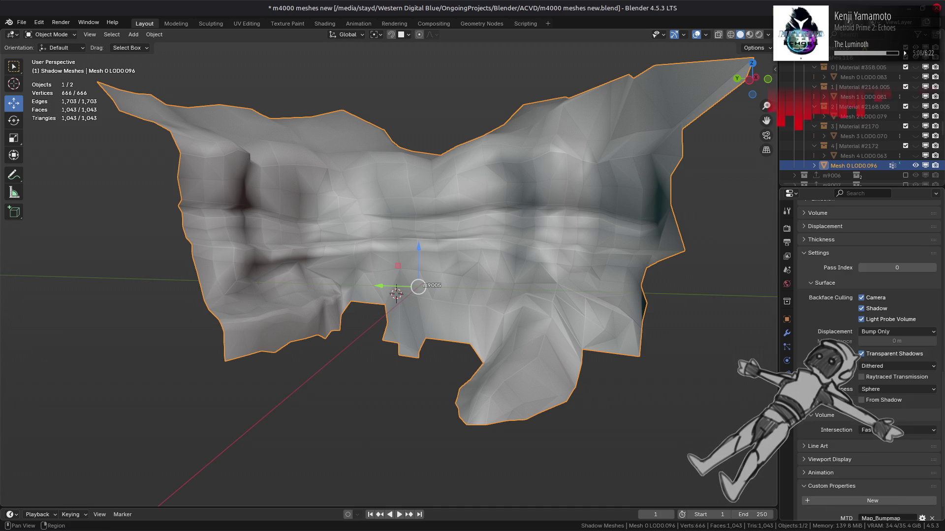
Merge the joined mesh's vertices by distance at 0.001 m, then preview it textured
{"action": "left_click", "coordinate": [787, 388]}
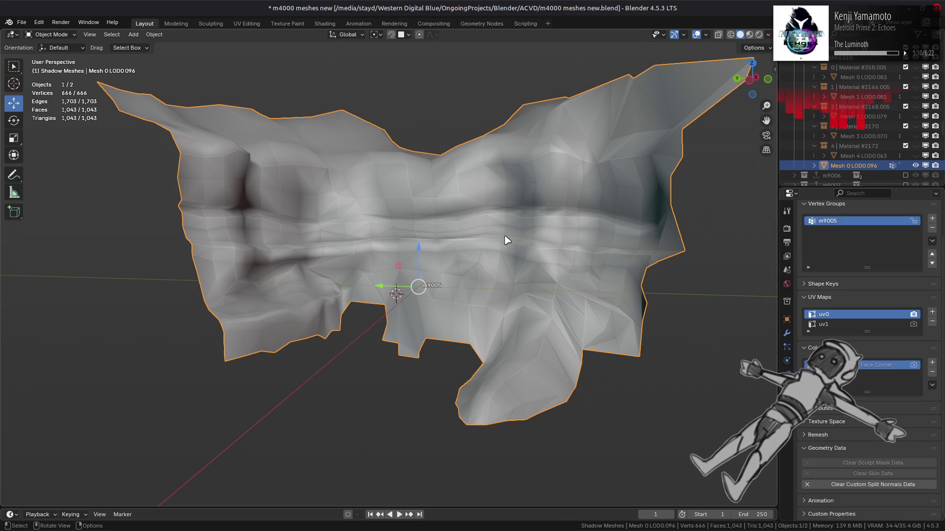
{"action": "key", "text": "Tab"}
{"action": "right_click", "coordinate": [431, 261]}
{"action": "mouse_move", "coordinate": [433, 437]}
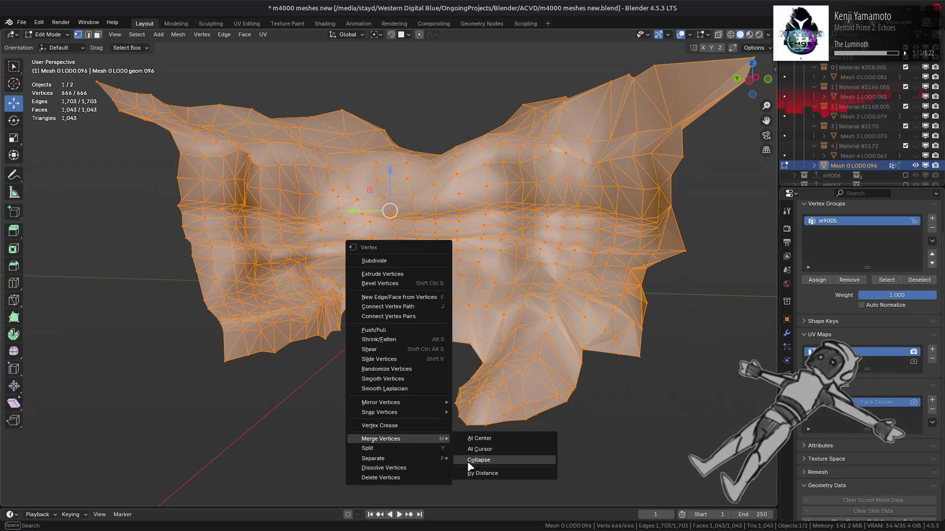
{"action": "left_click", "coordinate": [474, 476]}
{"action": "left_click", "coordinate": [125, 474]}
{"action": "left_click", "coordinate": [101, 473]}
{"action": "key", "text": "BackSpace"}
{"action": "key", "text": "Return"}
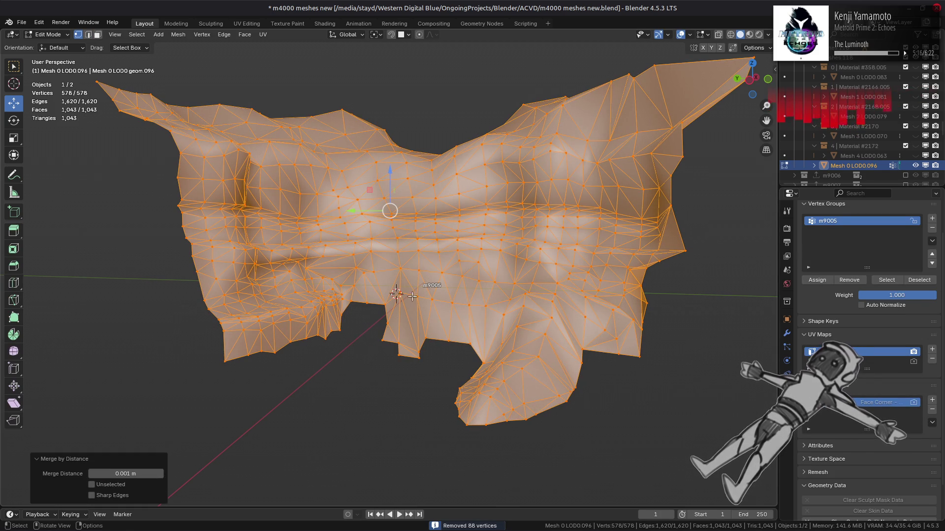
{"action": "key", "text": "Tab"}
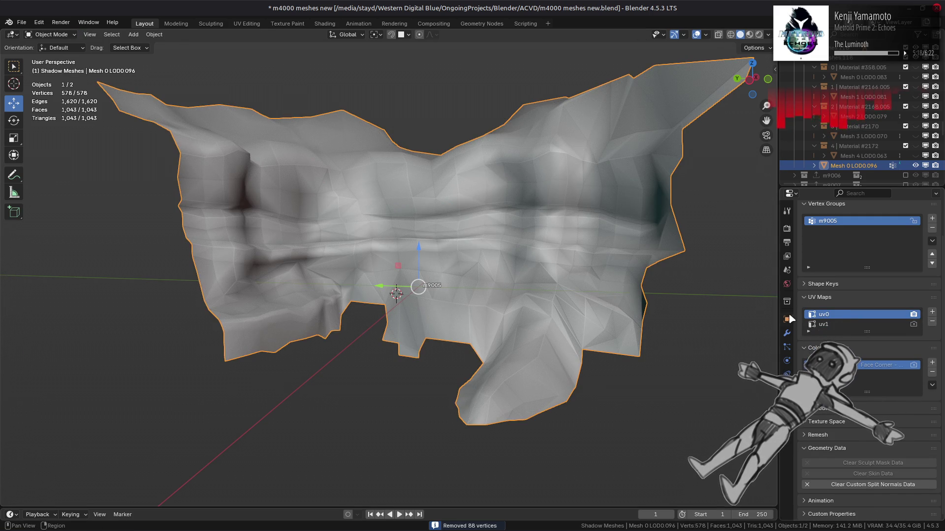
{"action": "left_click", "coordinate": [749, 35]}
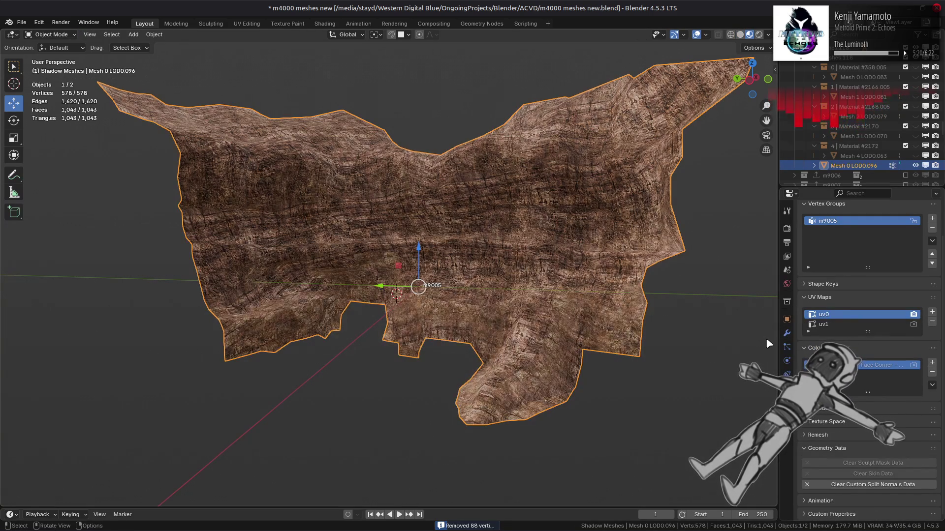
Add a Subdivision Surface modifier with Keep Corners boundary smoothing, Optimal Display and Use Limit Surface off
{"action": "left_click", "coordinate": [787, 333]}
{"action": "left_click", "coordinate": [841, 227]}
{"action": "mouse_move", "coordinate": [812, 259]}
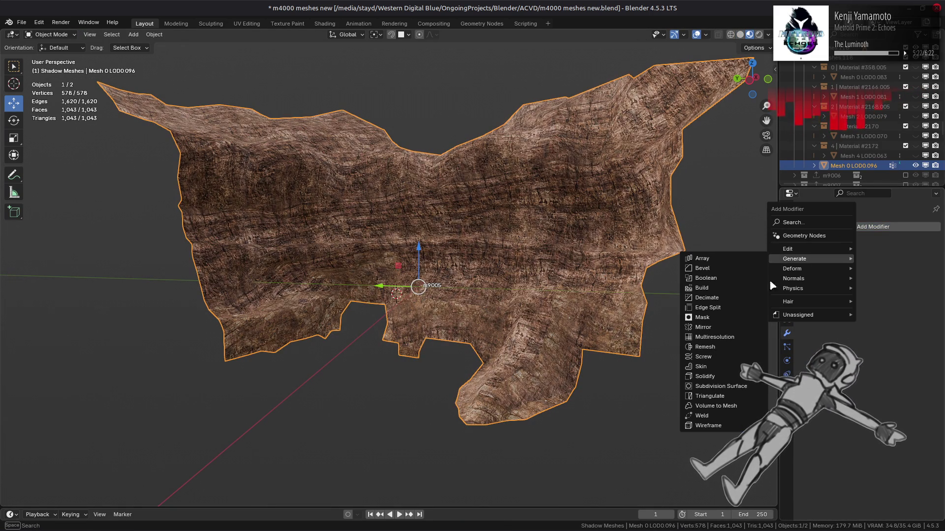
{"action": "left_click", "coordinate": [719, 387]}
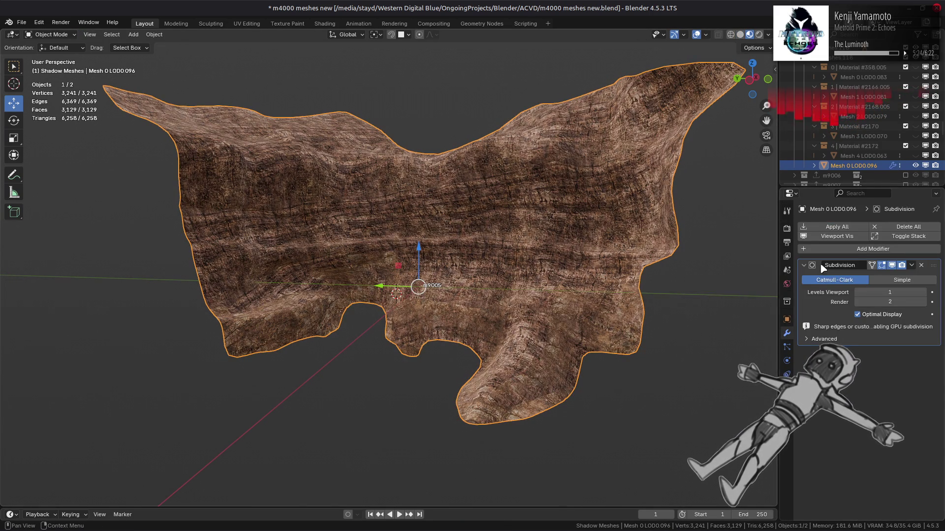
{"action": "left_click", "coordinate": [807, 339]}
{"action": "left_click", "coordinate": [857, 314]}
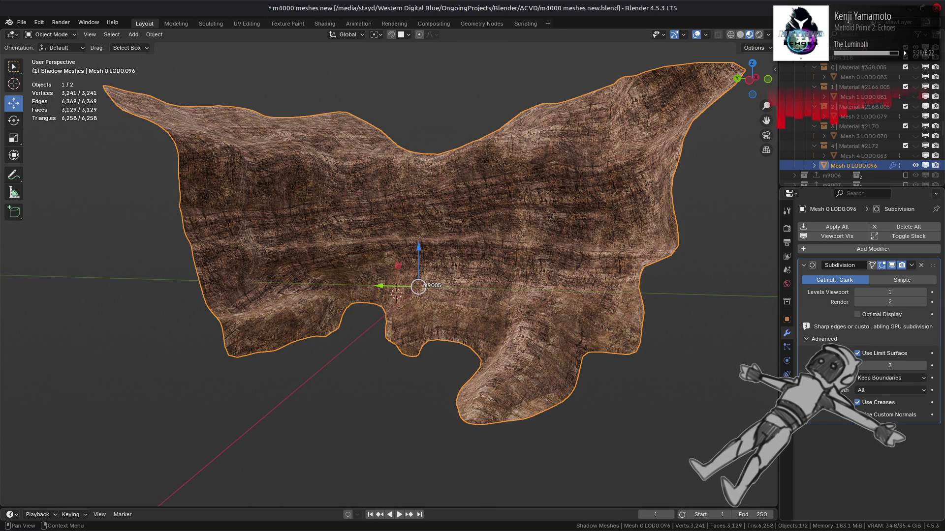
{"action": "left_click", "coordinate": [874, 389]}
{"action": "left_click", "coordinate": [876, 402]}
{"action": "left_click", "coordinate": [881, 354]}
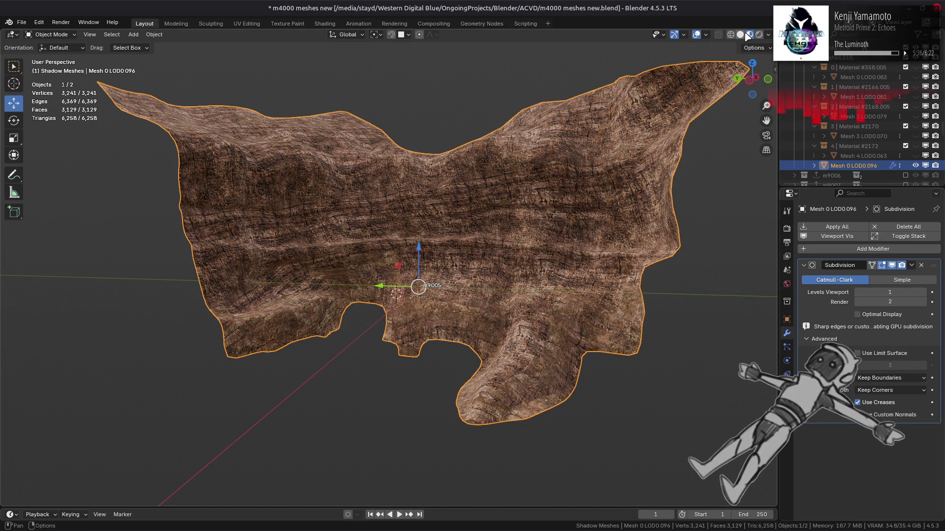
Switch to Solid shading and toggle the Subdivision viewport display to compare the terrain
{"action": "left_click", "coordinate": [740, 35]}
{"action": "middle_click_drag", "start_coordinate": [711, 231], "coordinate": [723, 236]}
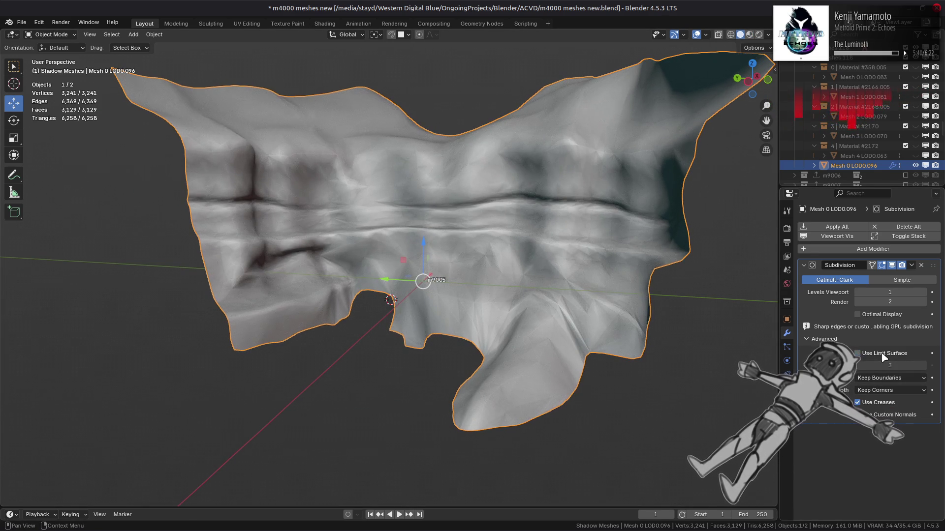
{"action": "left_click", "coordinate": [892, 266]}
{"action": "left_click", "coordinate": [892, 266]}
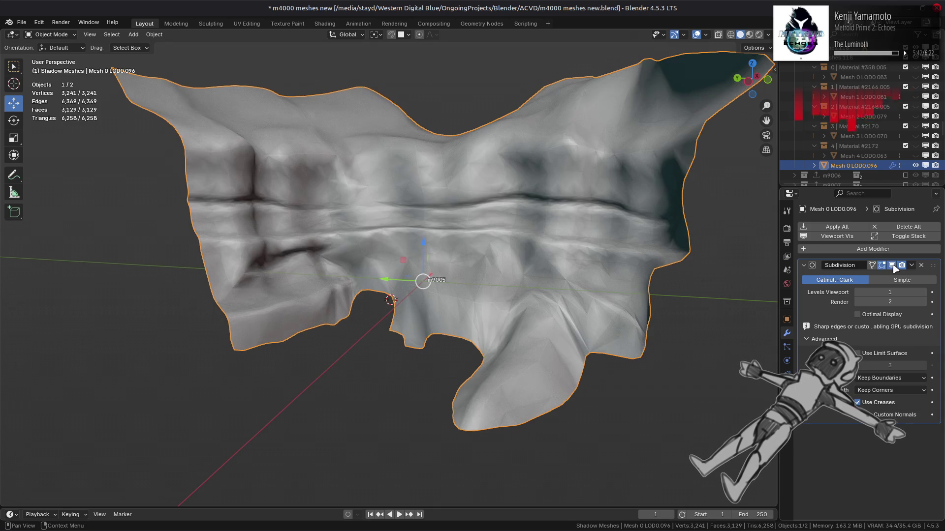
{"action": "left_click", "coordinate": [892, 266]}
{"action": "left_click", "coordinate": [892, 266]}
{"action": "left_click", "coordinate": [892, 266]}
{"action": "left_click", "coordinate": [892, 265]}
{"action": "middle_click_drag", "start_coordinate": [659, 268], "coordinate": [576, 268]}
{"action": "left_click", "coordinate": [892, 266]}
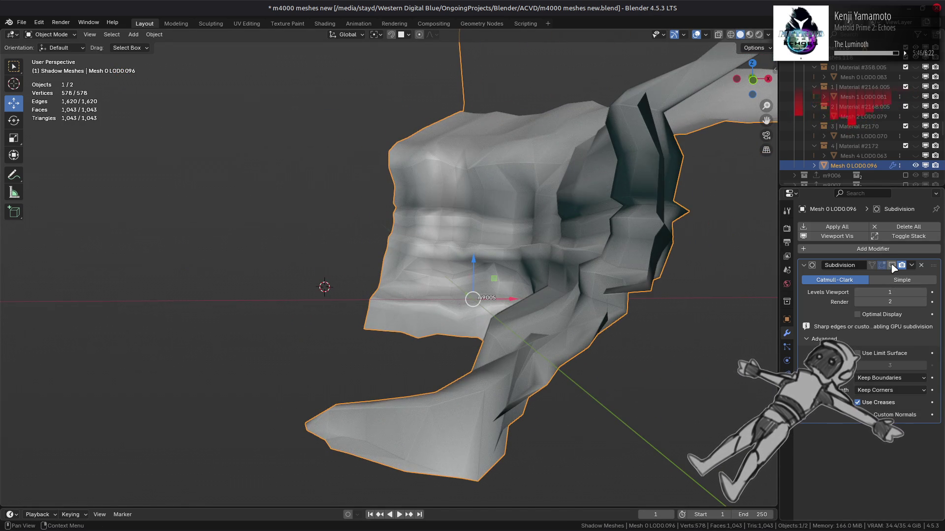
{"action": "left_click", "coordinate": [892, 265]}
{"action": "left_click", "coordinate": [892, 265]}
{"action": "left_click", "coordinate": [892, 266]}
{"action": "left_click", "coordinate": [892, 266]}
{"action": "left_click", "coordinate": [892, 266]}
From a frontal view, keep comparing the smoothed and faceted terrain with Subdivision on and off
{"action": "middle_click_drag", "start_coordinate": [595, 278], "coordinate": [667, 277]}
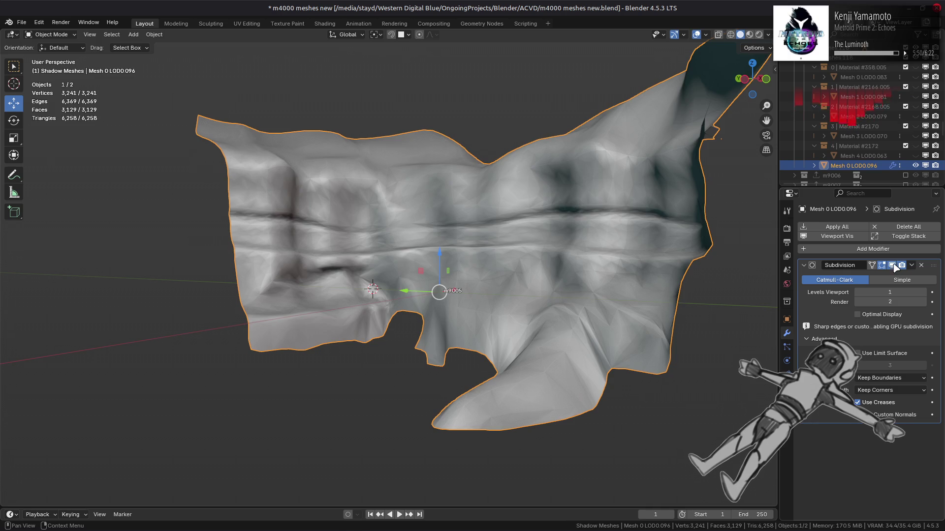
{"action": "left_click", "coordinate": [892, 266]}
{"action": "left_click", "coordinate": [892, 266]}
{"action": "left_click", "coordinate": [892, 265]}
{"action": "left_click", "coordinate": [892, 266]}
{"action": "left_click", "coordinate": [892, 266]}
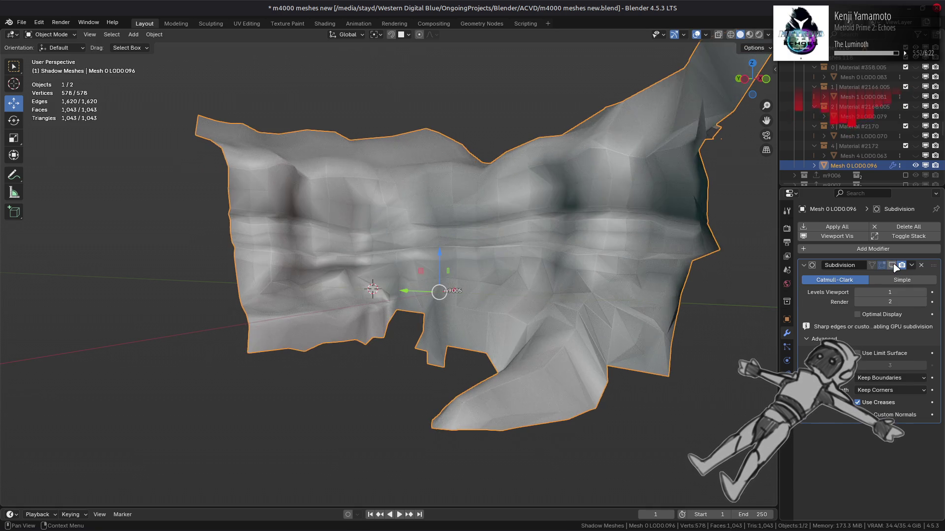
{"action": "left_click", "coordinate": [893, 266]}
{"action": "left_click", "coordinate": [893, 266]}
{"action": "left_click", "coordinate": [893, 266]}
{"action": "left_click", "coordinate": [893, 266]}
{"action": "left_click", "coordinate": [893, 266]}
{"action": "left_click", "coordinate": [893, 266]}
{"action": "left_click", "coordinate": [894, 266]}
{"action": "mouse_move", "coordinate": [718, 266]}
{"action": "middle_mouse_down"}
{"action": "mouse_move", "coordinate": [682, 264]}
{"action": "mouse_move", "coordinate": [734, 290]}
{"action": "mouse_move", "coordinate": [685, 281]}
{"action": "mouse_move", "coordinate": [782, 288]}
{"action": "middle_mouse_up"}
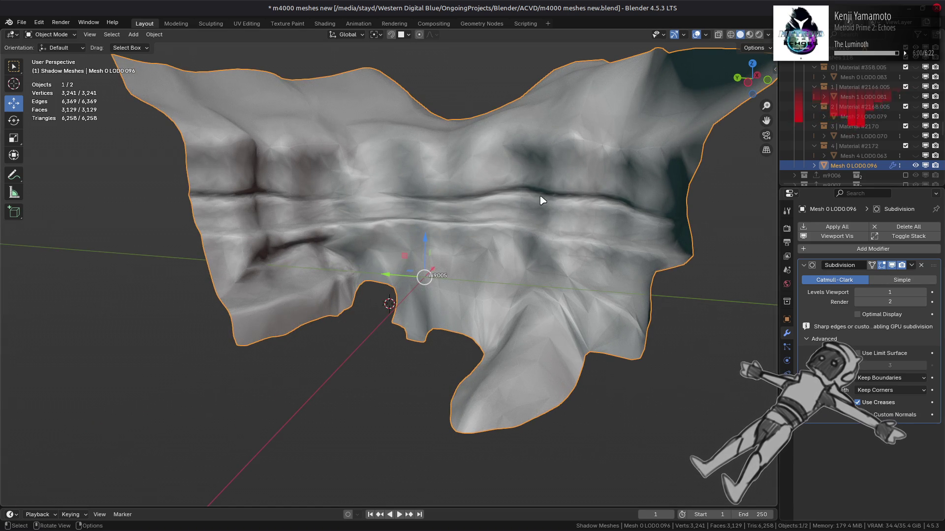
Convert the whole terrain mesh from triangles to quads with a Max Shape Angle of 89°
{"action": "key", "text": "Tab"}
{"action": "key", "text": "a"}
{"action": "left_click", "coordinate": [252, 36]}
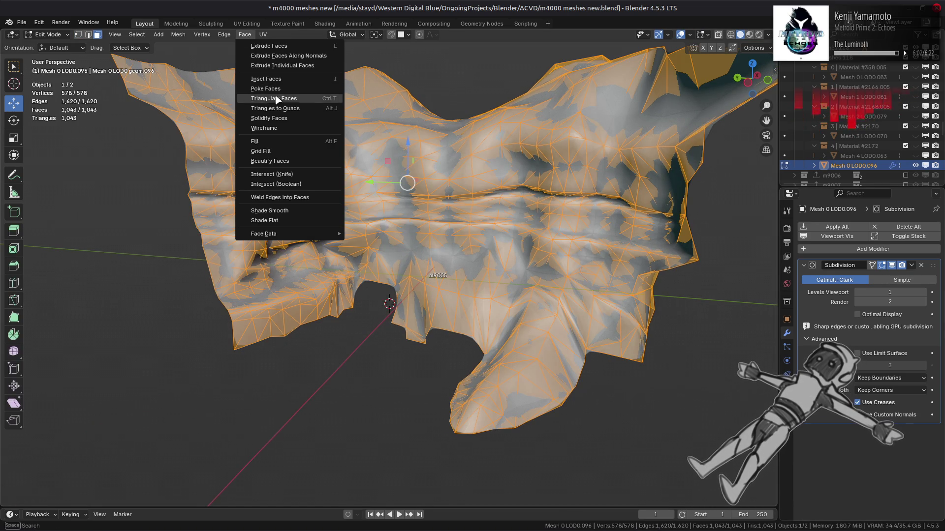
{"action": "left_click", "coordinate": [279, 108]}
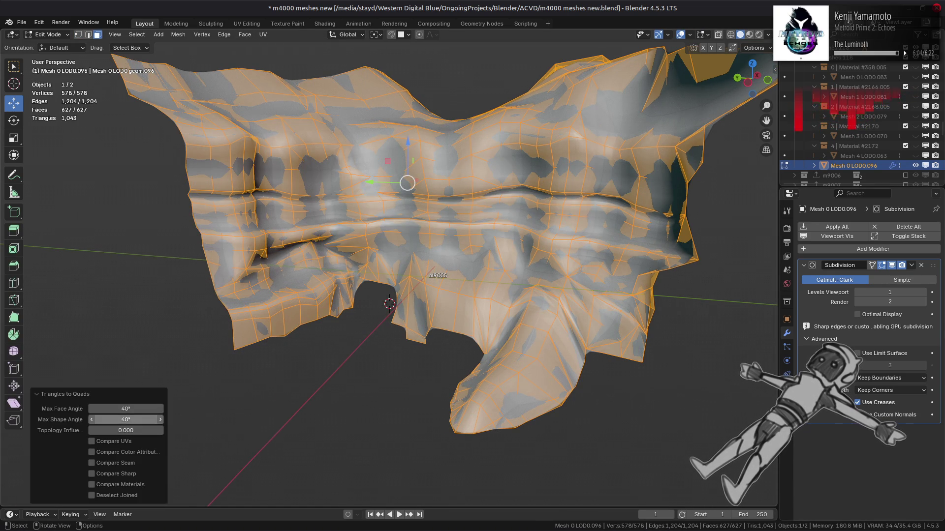
{"action": "type", "text": "80"}
{"action": "key", "text": "Return"}
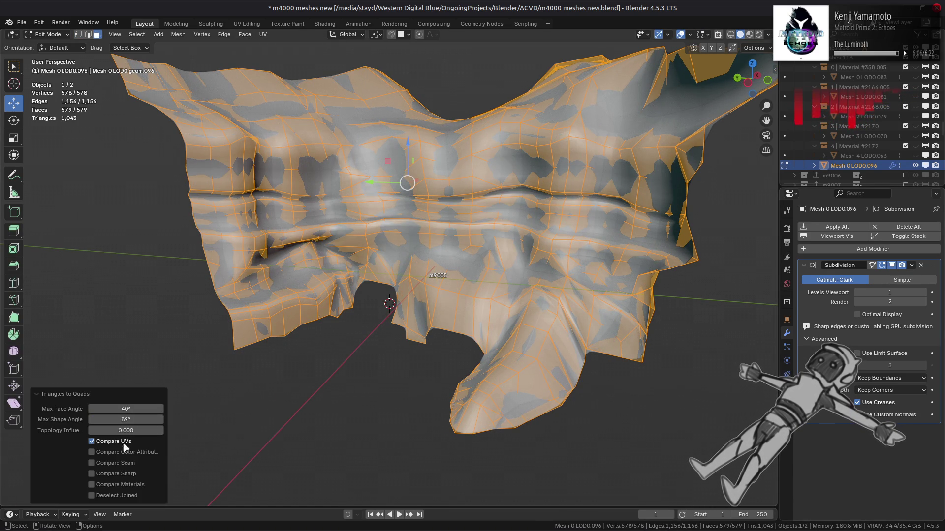
Settle the quad conversion's Topology Influence at 2.0
{"action": "mouse_move", "coordinate": [127, 430]}
{"action": "left_mouse_down"}
{"action": "mouse_move", "coordinate": [163, 431]}
{"action": "mouse_move", "coordinate": [151, 432]}
{"action": "left_mouse_up"}
{"action": "key", "text": "BackSpace"}
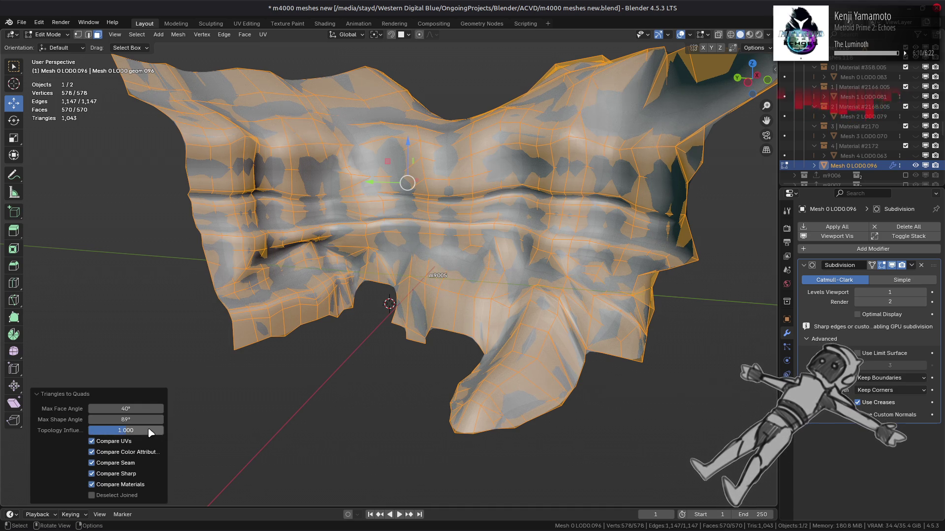
{"action": "type", "text": "2"}
{"action": "key", "text": "Return"}
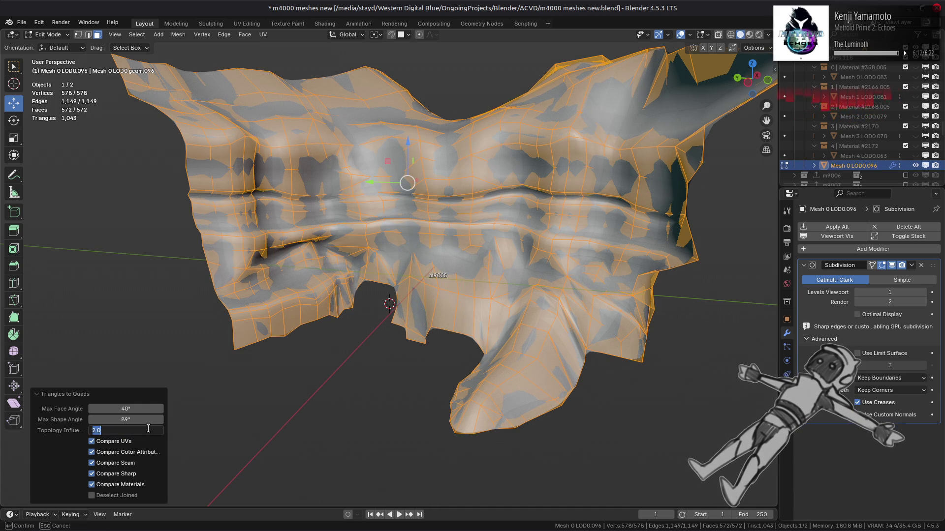
{"action": "key", "text": "Return"}
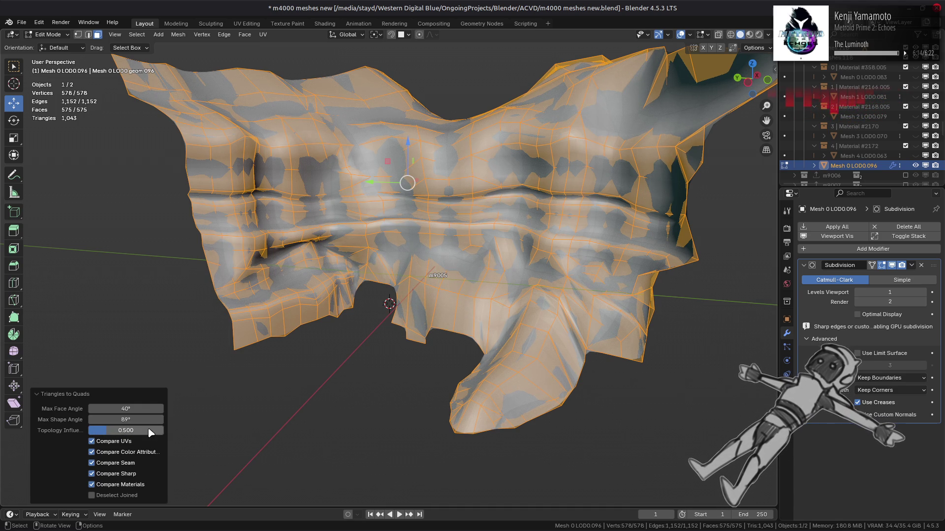
{"action": "mouse_move", "coordinate": [147, 431]}
{"action": "left_mouse_down"}
{"action": "mouse_move", "coordinate": [164, 430]}
{"action": "mouse_move", "coordinate": [88, 430]}
{"action": "left_mouse_up"}
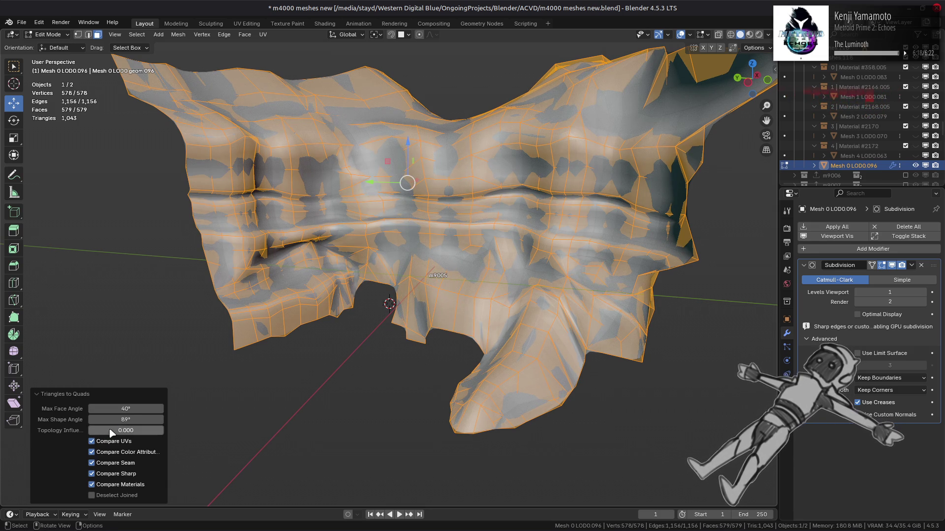
{"action": "type", "text": "0.500"}
{"action": "key", "text": "Return"}
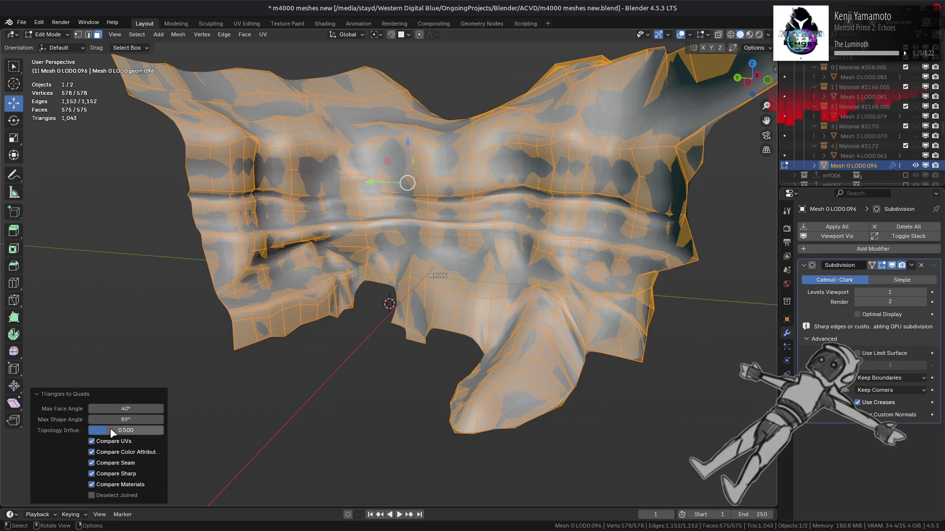
{"action": "left_click_drag", "start_coordinate": [95, 431], "coordinate": [113, 433]}
{"action": "type", "text": "2"}
{"action": "key", "text": "Return"}
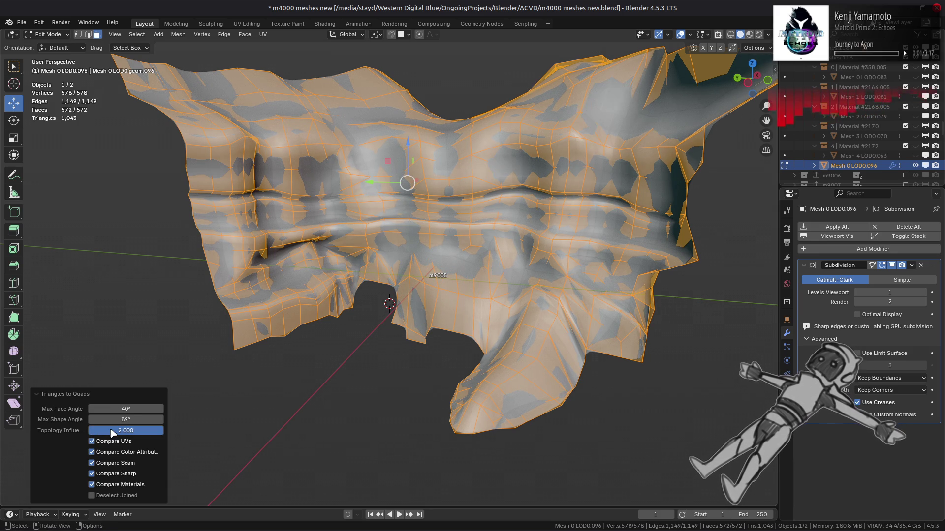
Leave Edit Mode, hide Mesh 0 LOD0.096 and exclude all material collections from the view
{"action": "key", "text": "alt+a"}
{"action": "key", "text": "Tab"}
{"action": "middle_click_drag", "start_coordinate": [423, 276], "coordinate": [417, 263]}
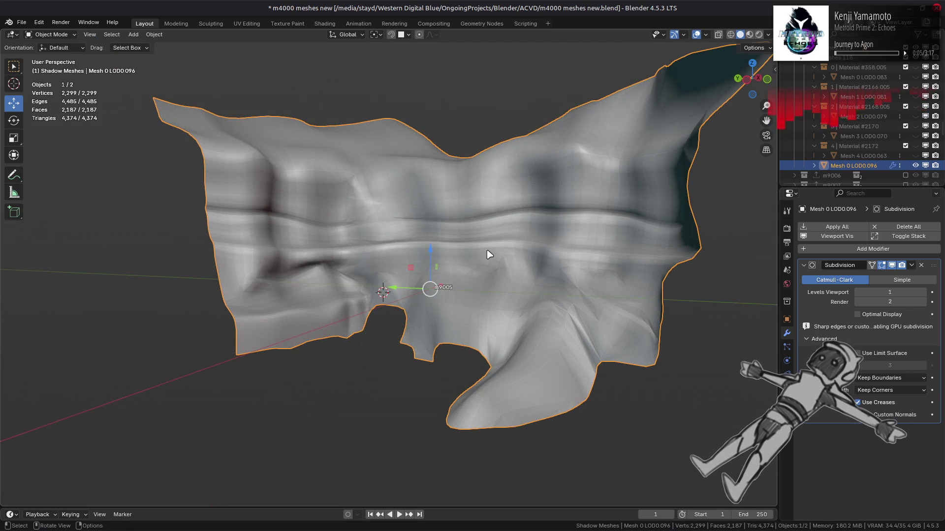
{"action": "mouse_move", "coordinate": [541, 260]}
{"action": "middle_mouse_down"}
{"action": "mouse_move", "coordinate": [468, 264]}
{"action": "mouse_move", "coordinate": [563, 256]}
{"action": "middle_mouse_up"}
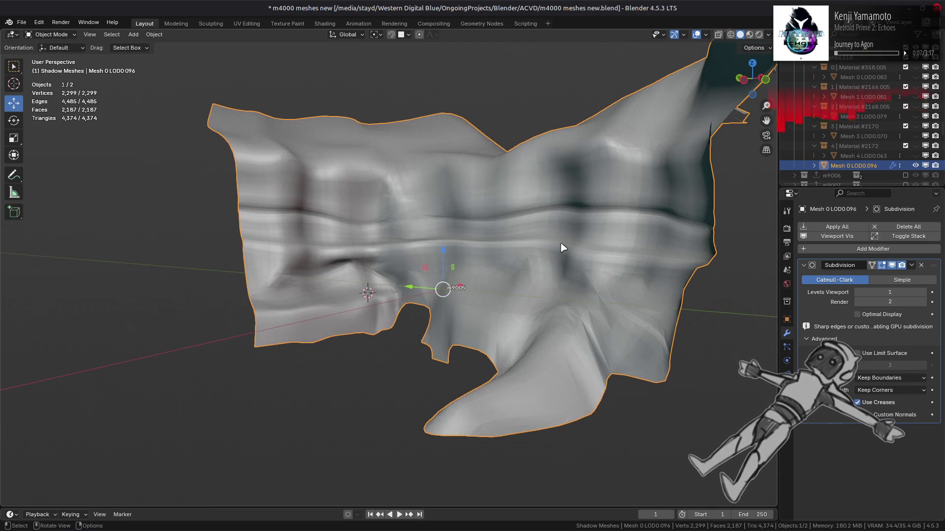
{"action": "key", "text": "alt+a"}
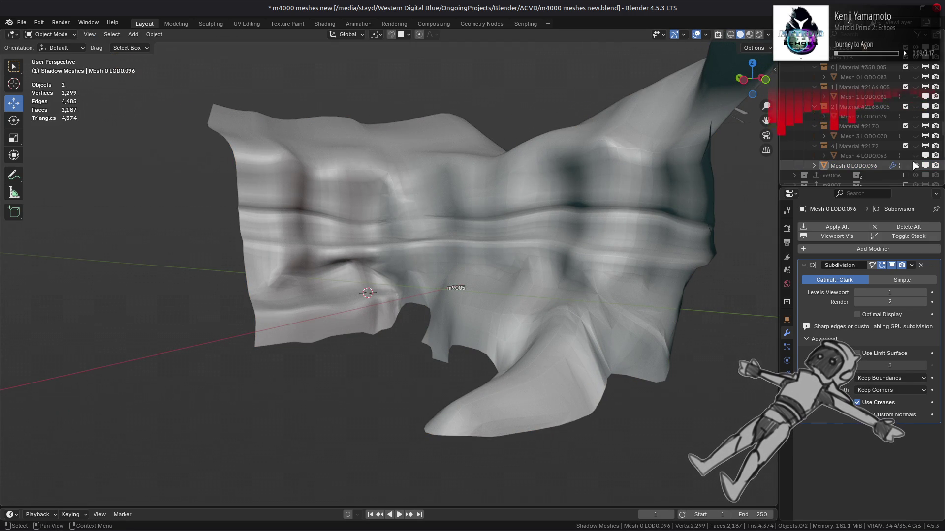
{"action": "left_click", "coordinate": [916, 166]}
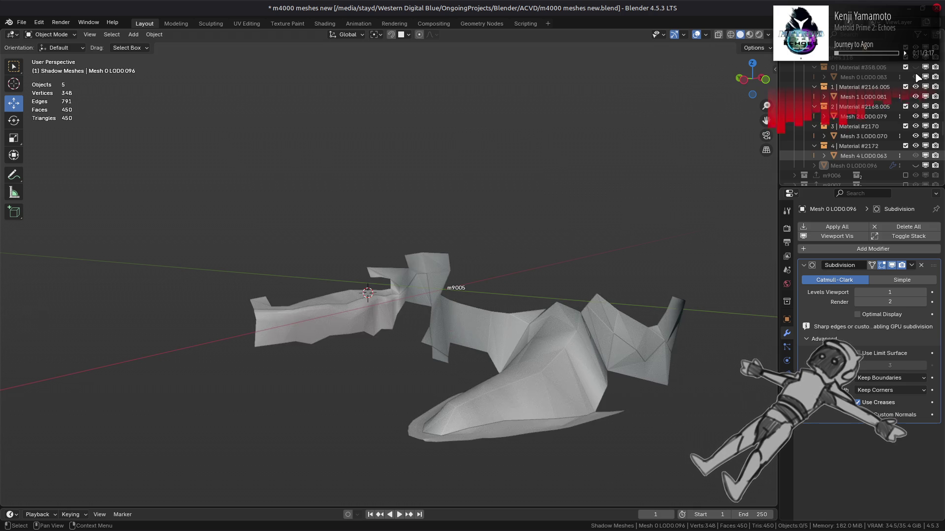
{"action": "left_click", "coordinate": [906, 147]}
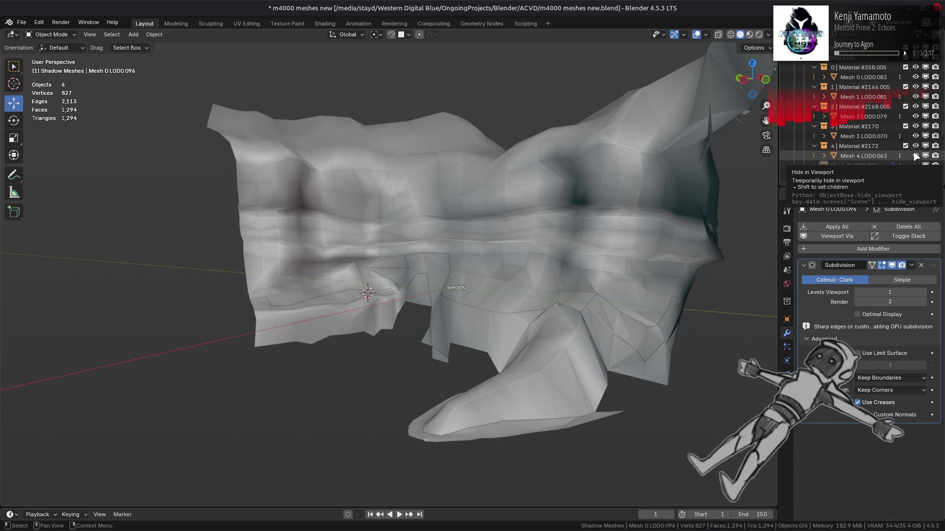
{"action": "left_click", "coordinate": [905, 127]}
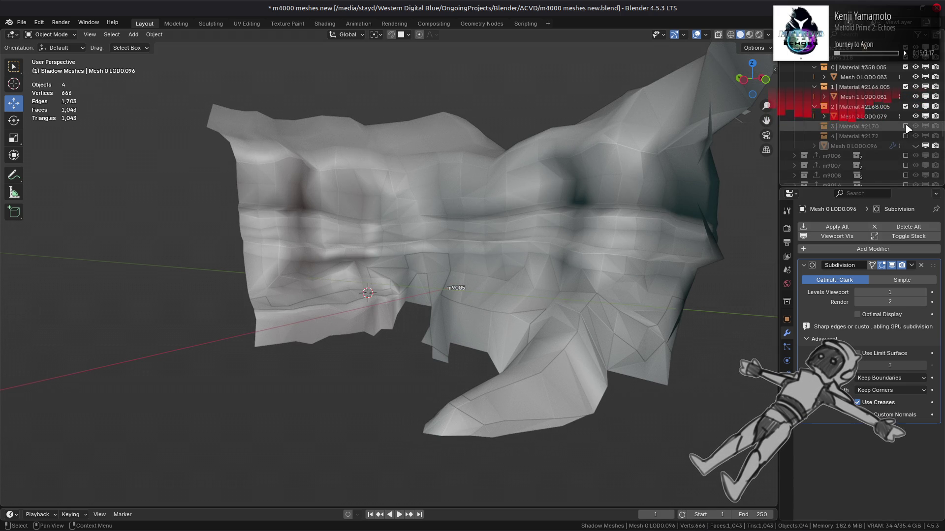
{"action": "left_click_drag", "start_coordinate": [906, 107], "coordinate": [905, 68]}
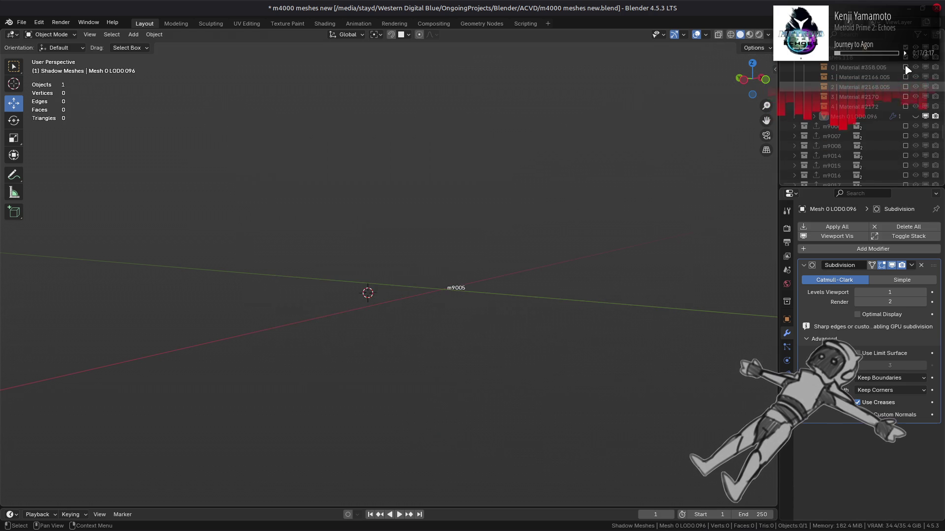
Unhide and select Mesh 0 LOD0.096, then compare it with Subdivision on and off
{"action": "left_click", "coordinate": [916, 117]}
{"action": "left_click", "coordinate": [590, 220]}
{"action": "left_click", "coordinate": [892, 265]}
{"action": "left_click", "coordinate": [892, 265]}
{"action": "left_click", "coordinate": [892, 266]}
{"action": "left_click", "coordinate": [892, 265]}
{"action": "left_click", "coordinate": [892, 265]}
{"action": "left_click", "coordinate": [892, 266]}
{"action": "left_click", "coordinate": [892, 265]}
{"action": "left_click", "coordinate": [892, 265]}
{"action": "left_click", "coordinate": [892, 266]}
{"action": "left_click", "coordinate": [892, 266]}
{"action": "left_click", "coordinate": [892, 265]}
{"action": "left_click", "coordinate": [892, 265]}
{"action": "left_click", "coordinate": [892, 265]}
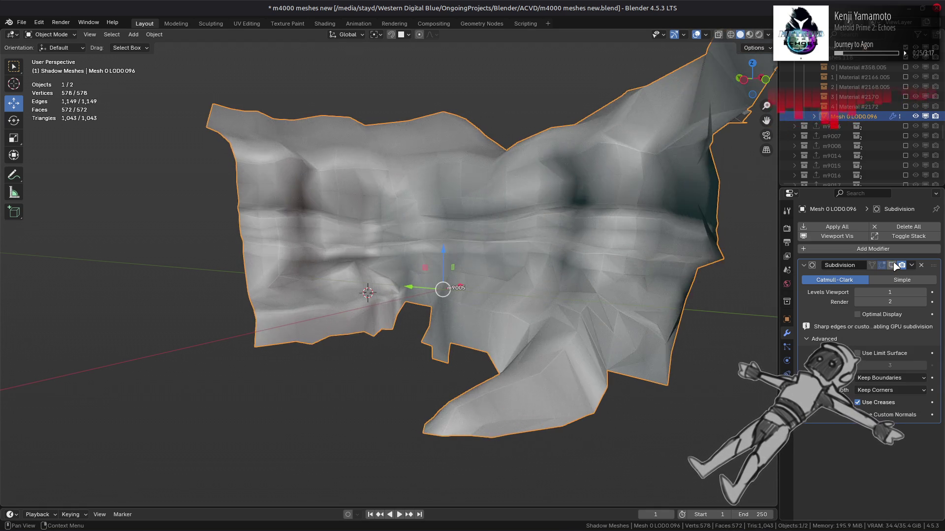
{"action": "left_click", "coordinate": [892, 265]}
{"action": "left_click", "coordinate": [892, 265]}
{"action": "left_click", "coordinate": [892, 266]}
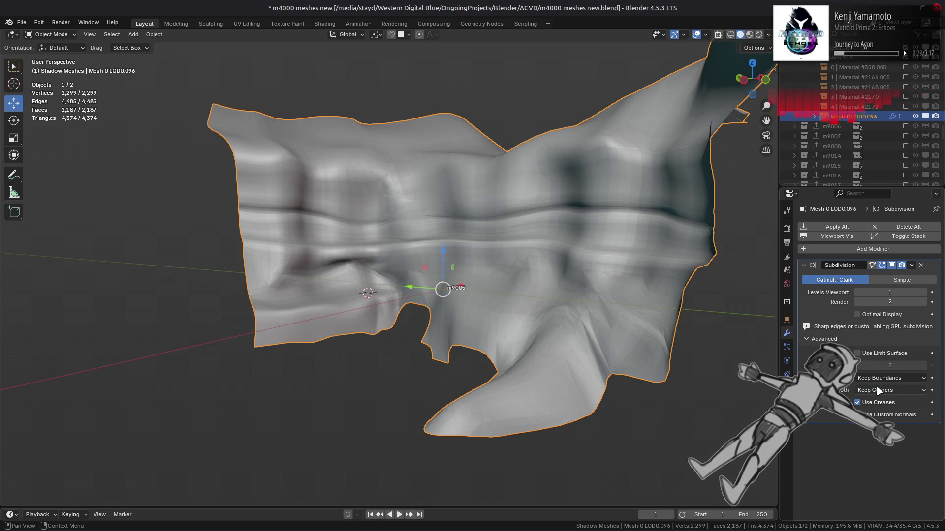
Recheck the subdivided terrain from a new angle and switch to Material Preview shading
{"action": "middle_click_drag", "start_coordinate": [564, 264], "coordinate": [604, 267]}
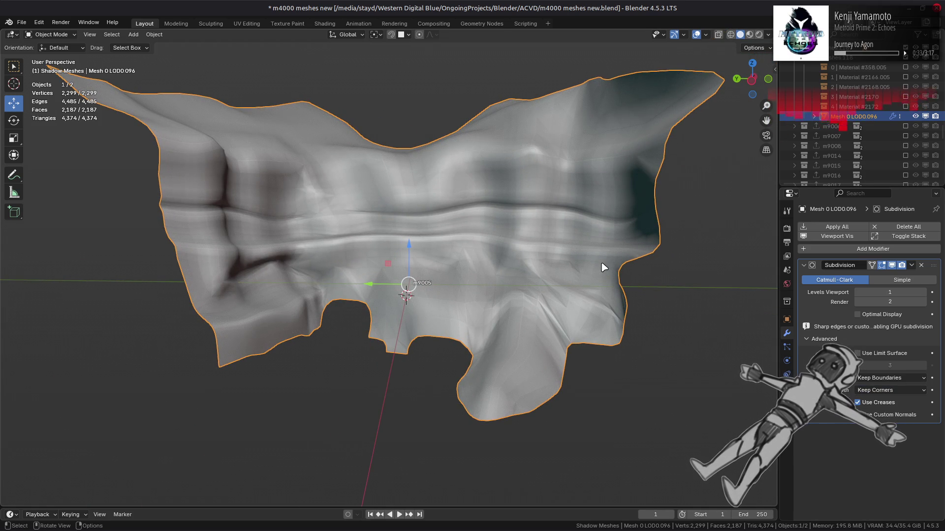
{"action": "mouse_move", "coordinate": [604, 267]}
{"action": "middle_mouse_down"}
{"action": "mouse_move", "coordinate": [622, 257]}
{"action": "mouse_move", "coordinate": [601, 249]}
{"action": "mouse_move", "coordinate": [676, 267]}
{"action": "middle_mouse_up"}
{"action": "left_click", "coordinate": [891, 267]}
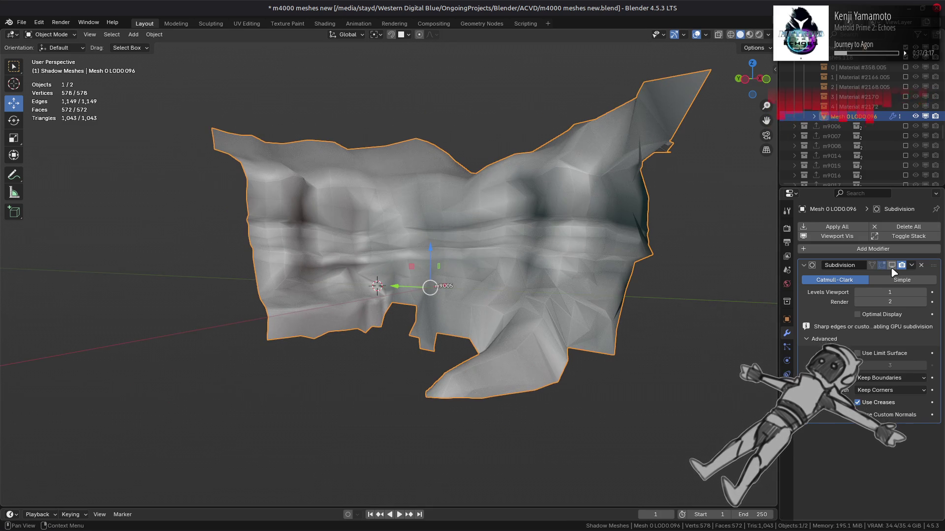
{"action": "left_click", "coordinate": [891, 266]}
{"action": "scroll", "coordinate": [627, 192], "scroll_direction": "up", "scroll_amount": 3}
{"action": "middle_click_drag", "start_coordinate": [627, 192], "coordinate": [689, 109]}
{"action": "left_click", "coordinate": [749, 35]}
{"action": "scroll", "coordinate": [573, 182], "scroll_direction": "down", "scroll_amount": 5}
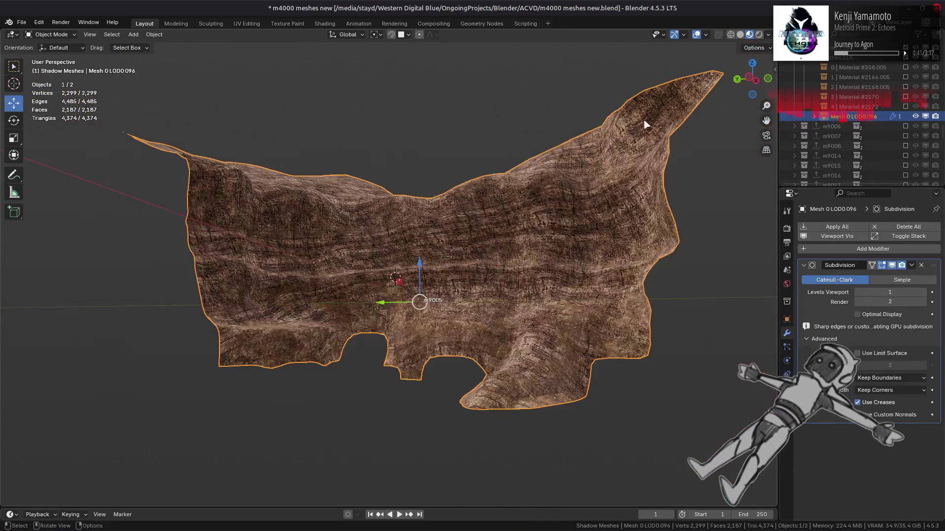
Light the terrain with a different preview HDRI and compare it with Subdivision on and off
{"action": "left_click", "coordinate": [770, 35]}
{"action": "left_click", "coordinate": [777, 115]}
{"action": "left_click", "coordinate": [766, 155]}
{"action": "mouse_move", "coordinate": [689, 148]}
{"action": "middle_mouse_down"}
{"action": "mouse_move", "coordinate": [709, 167]}
{"action": "mouse_move", "coordinate": [702, 186]}
{"action": "middle_mouse_up"}
{"action": "left_click", "coordinate": [892, 266]}
{"action": "left_click", "coordinate": [892, 266]}
{"action": "left_click", "coordinate": [893, 266]}
{"action": "left_click", "coordinate": [892, 266]}
{"action": "left_click", "coordinate": [892, 266]}
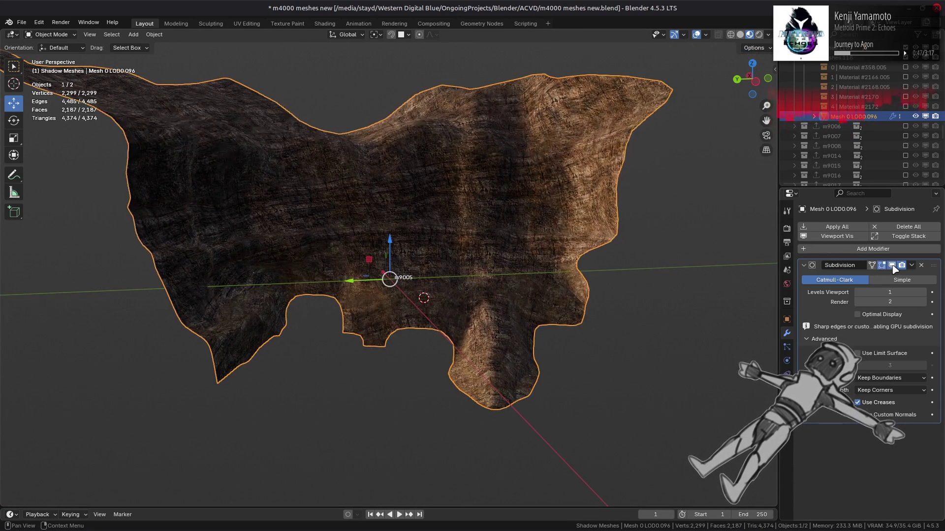
{"action": "left_click", "coordinate": [892, 266]}
{"action": "middle_click_drag", "start_coordinate": [699, 236], "coordinate": [670, 219]}
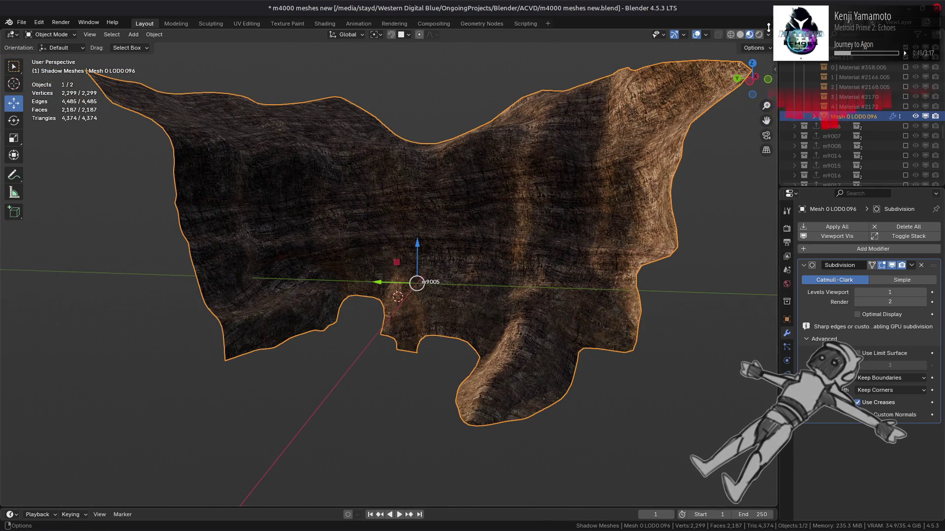
Try a brighter HDRI, return to the original one, and set its Strength to 1
{"action": "left_click", "coordinate": [768, 34]}
{"action": "left_click", "coordinate": [798, 112]}
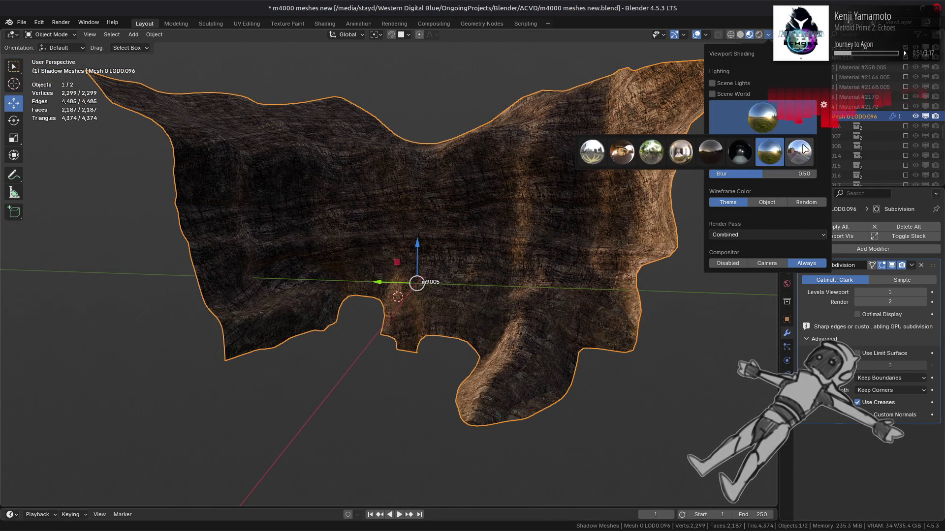
{"action": "left_click", "coordinate": [805, 149]}
{"action": "left_click", "coordinate": [763, 117]}
{"action": "left_click", "coordinate": [769, 152]}
{"action": "mouse_move", "coordinate": [770, 152]}
{"action": "left_mouse_down"}
{"action": "mouse_move", "coordinate": [817, 152]}
{"action": "mouse_move", "coordinate": [758, 143]}
{"action": "left_mouse_up"}
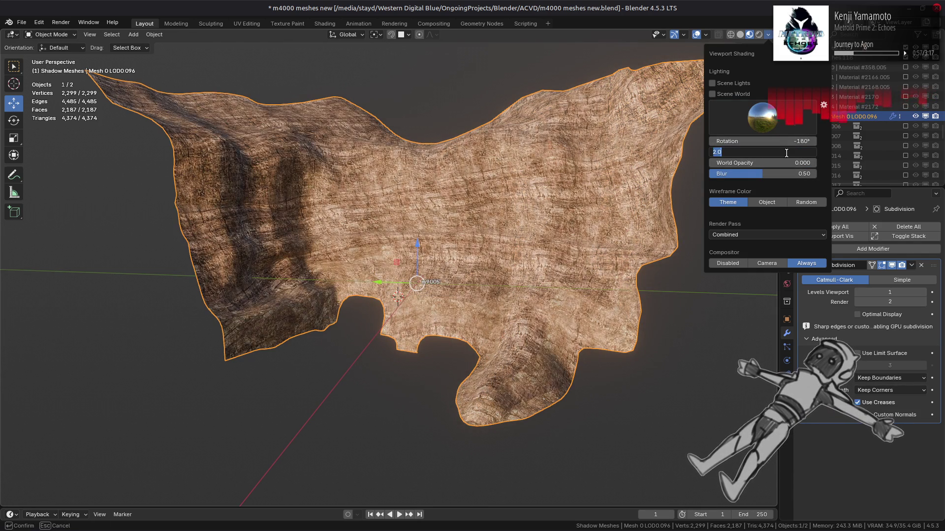
{"action": "type", "text": "1"}
{"action": "key", "text": "Return"}
From closer angles, compare the raw and smoothed terrain under the new lighting
{"action": "middle_click_drag", "start_coordinate": [635, 207], "coordinate": [578, 199]}
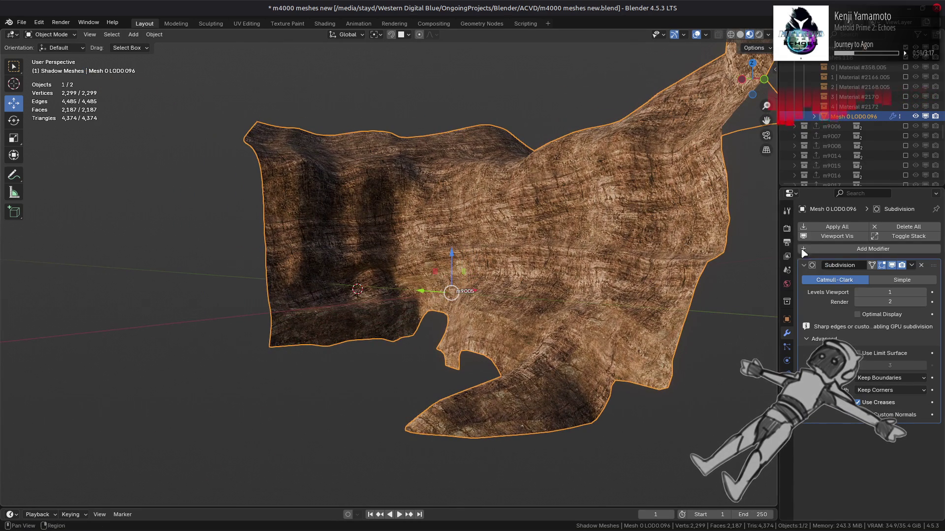
{"action": "left_click", "coordinate": [892, 265]}
{"action": "left_click", "coordinate": [892, 265]}
{"action": "left_click", "coordinate": [894, 266]}
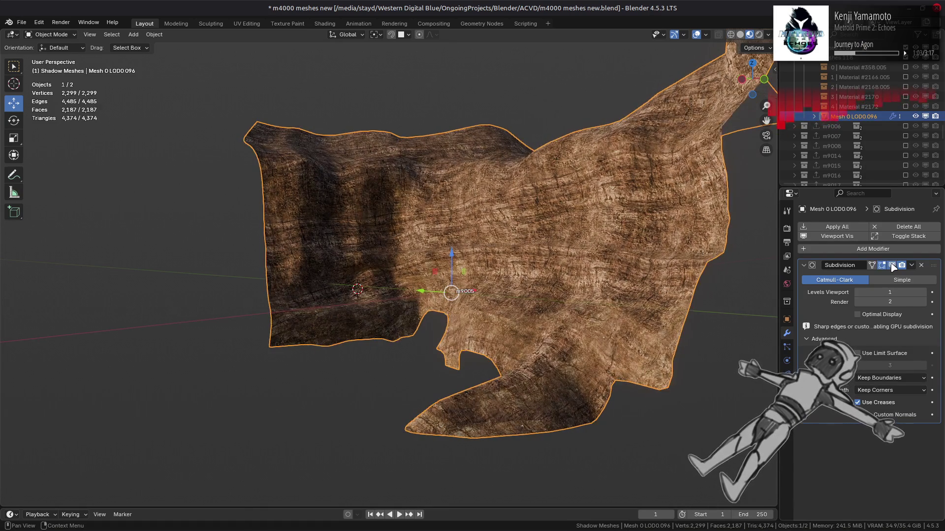
{"action": "left_click", "coordinate": [893, 266]}
{"action": "mouse_move", "coordinate": [585, 256]}
{"action": "middle_mouse_down"}
{"action": "mouse_move", "coordinate": [590, 281]}
{"action": "mouse_move", "coordinate": [584, 255]}
{"action": "mouse_move", "coordinate": [621, 242]}
{"action": "middle_mouse_up"}
{"action": "left_click", "coordinate": [893, 266]}
{"action": "left_click", "coordinate": [893, 267]}
{"action": "left_click", "coordinate": [893, 266]}
{"action": "left_click", "coordinate": [893, 266]}
{"action": "left_click", "coordinate": [893, 267]}
{"action": "left_click", "coordinate": [894, 266]}
{"action": "left_click", "coordinate": [893, 266]}
{"action": "left_click", "coordinate": [893, 266]}
{"action": "mouse_move", "coordinate": [586, 266]}
{"action": "middle_mouse_down"}
{"action": "mouse_move", "coordinate": [561, 260]}
{"action": "mouse_move", "coordinate": [580, 200]}
{"action": "mouse_move", "coordinate": [730, 130]}
{"action": "middle_mouse_up"}
Rotate the preview environment lighting to about 71° around the terrain
{"action": "left_click", "coordinate": [768, 35]}
{"action": "mouse_move", "coordinate": [763, 141]}
{"action": "left_mouse_down"}
{"action": "mouse_move", "coordinate": [802, 141]}
{"action": "mouse_move", "coordinate": [759, 137]}
{"action": "left_mouse_up"}
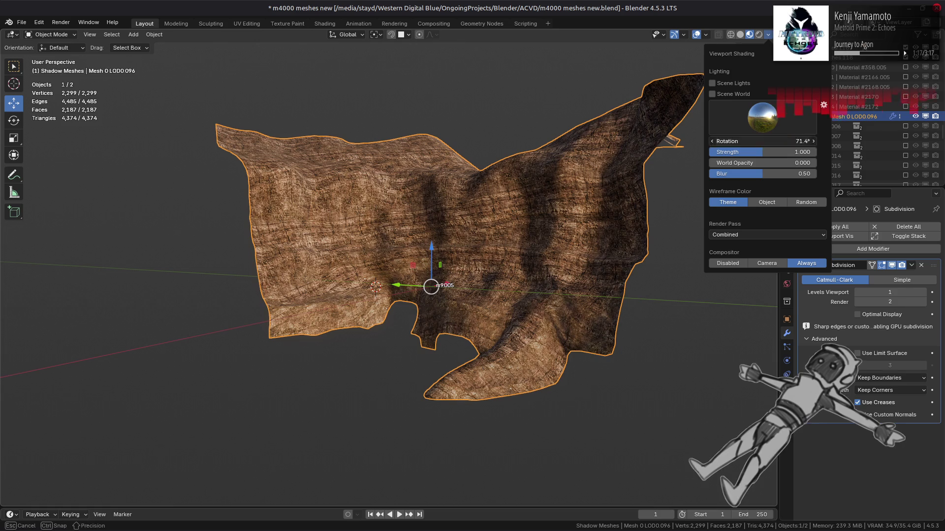
{"action": "type", "text": "4"}
{"action": "key", "text": "Return"}
{"action": "middle_click_drag", "start_coordinate": [608, 225], "coordinate": [609, 260]}
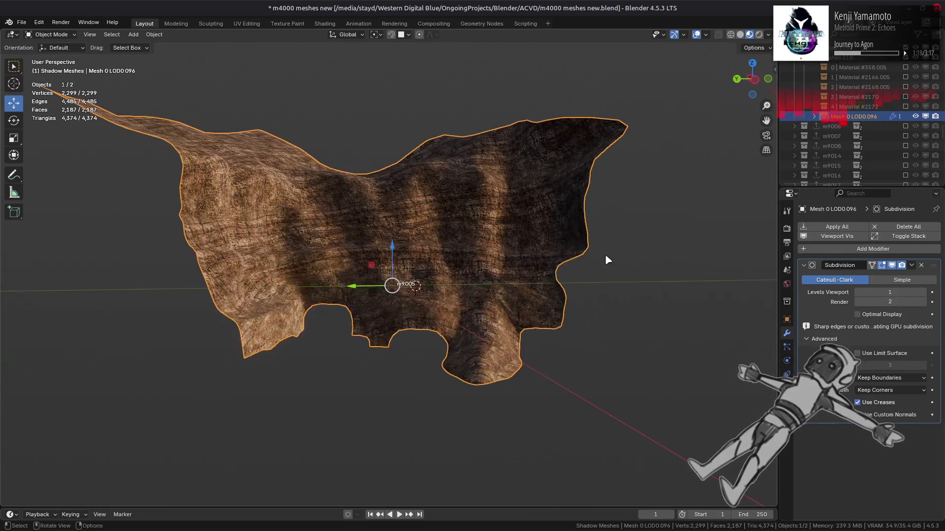
{"action": "left_click", "coordinate": [893, 266]}
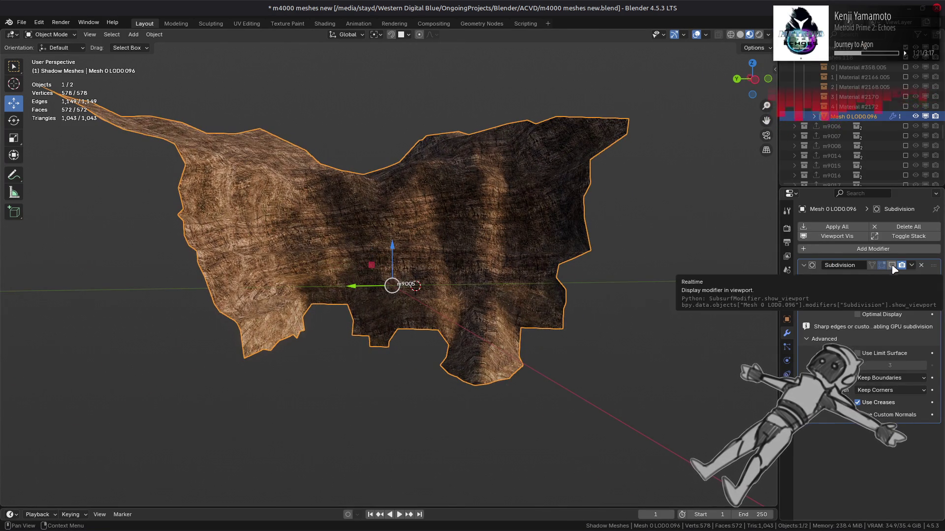
{"action": "left_click", "coordinate": [892, 266]}
{"action": "scroll", "coordinate": [686, 261], "scroll_direction": "up", "scroll_amount": 3}
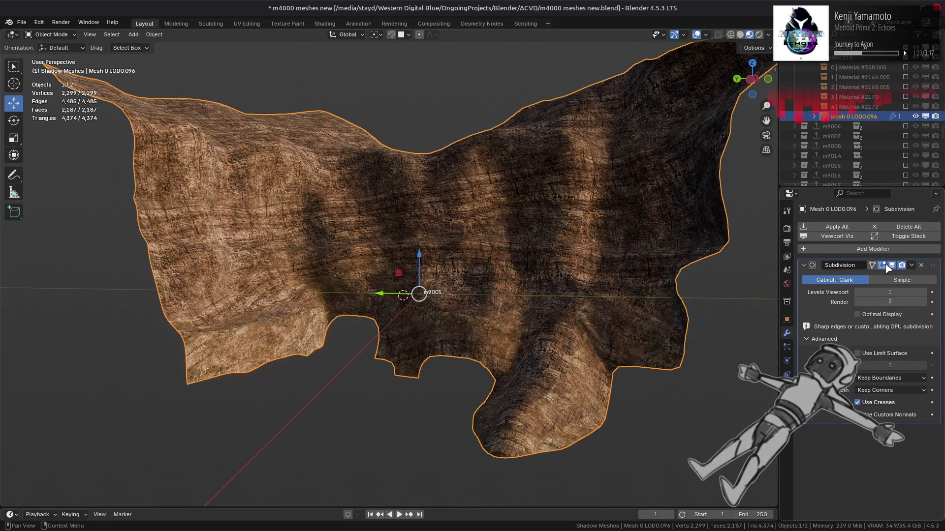
{"action": "left_click", "coordinate": [893, 266]}
{"action": "left_click", "coordinate": [893, 266]}
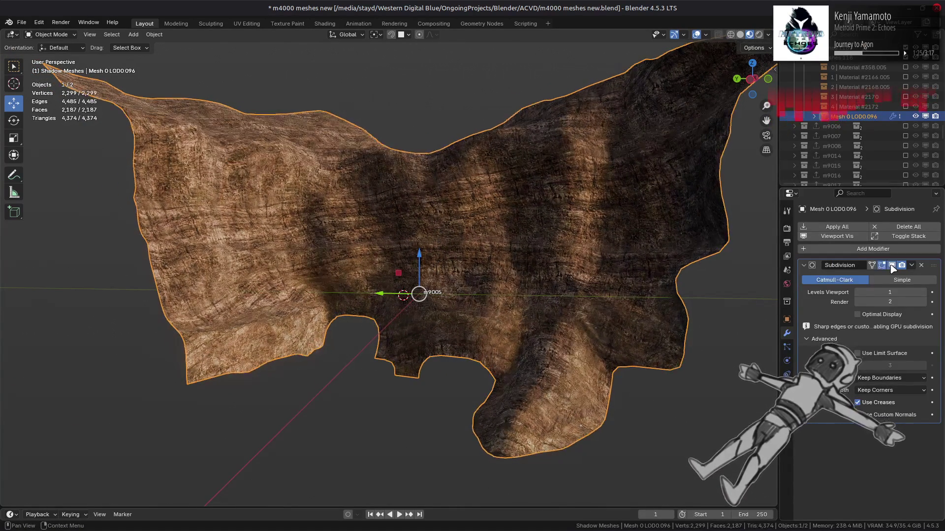
{"action": "left_click", "coordinate": [892, 266]}
{"action": "left_click", "coordinate": [892, 266]}
{"action": "left_click", "coordinate": [892, 266]}
{"action": "left_click", "coordinate": [893, 265]}
{"action": "left_click", "coordinate": [892, 266]}
{"action": "left_click", "coordinate": [892, 265]}
{"action": "left_click", "coordinate": [892, 266]}
{"action": "left_click", "coordinate": [892, 265]}
{"action": "mouse_move", "coordinate": [738, 268]}
{"action": "middle_mouse_down"}
{"action": "mouse_move", "coordinate": [694, 266]}
{"action": "mouse_move", "coordinate": [770, 272]}
{"action": "middle_mouse_up"}
{"action": "left_click", "coordinate": [892, 265]}
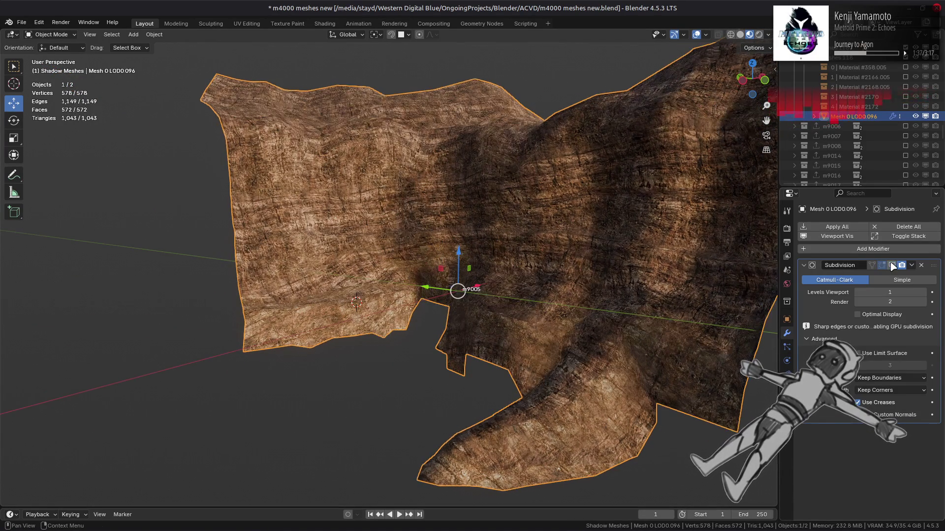
{"action": "left_click", "coordinate": [892, 266]}
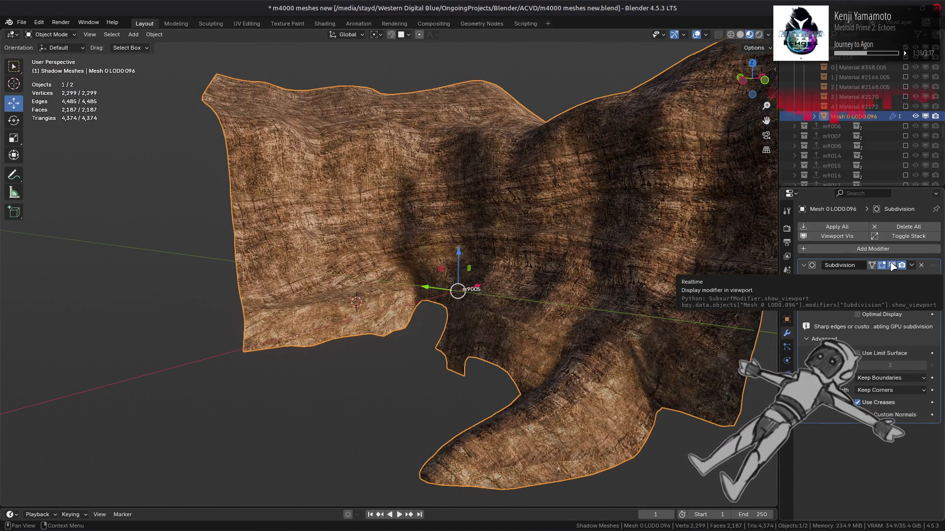
{"action": "left_click", "coordinate": [892, 266]}
{"action": "left_click", "coordinate": [892, 265]}
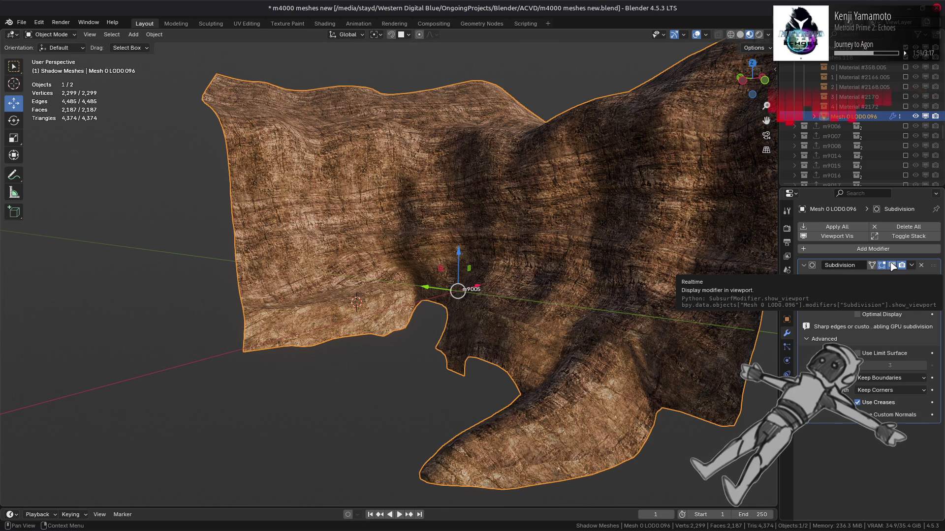
{"action": "left_click", "coordinate": [892, 266]}
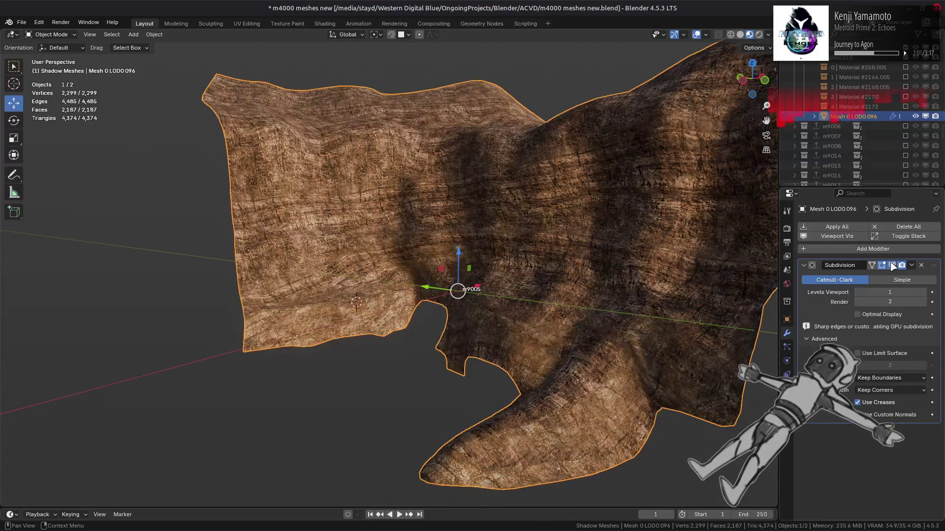
{"action": "middle_click_drag", "start_coordinate": [749, 260], "coordinate": [691, 272]}
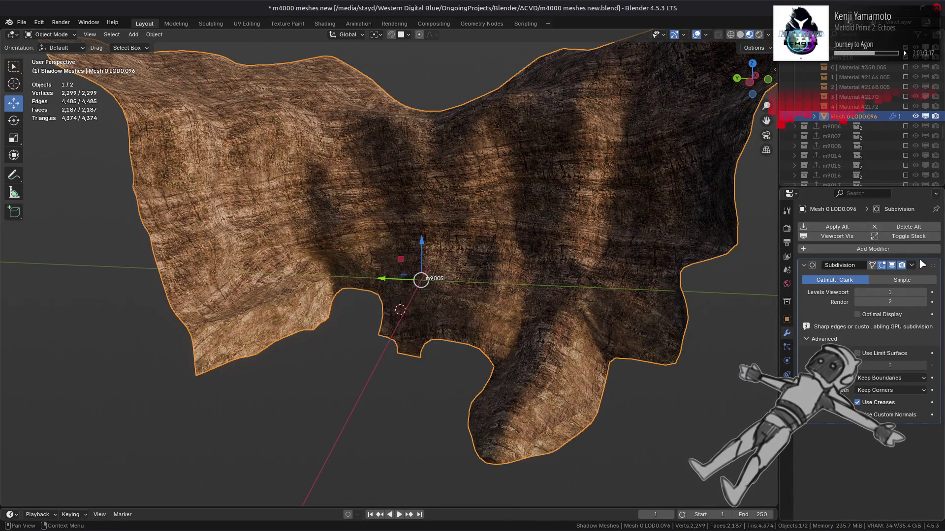
{"action": "key", "text": "ctrl+z"}
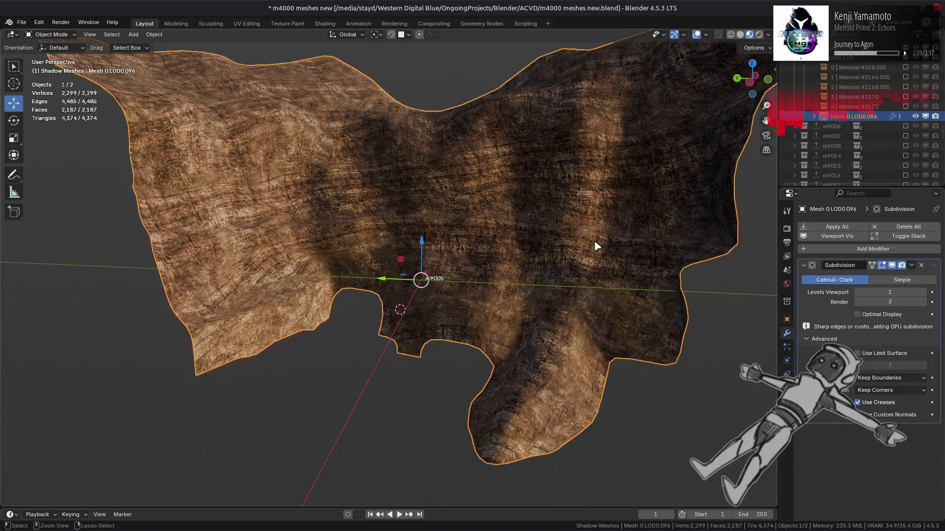
Undo back to the all-triangle mesh and compare it with Subdivision on and off
{"action": "key", "text": "ctrl+z"}
{"action": "key", "text": "Tab"}
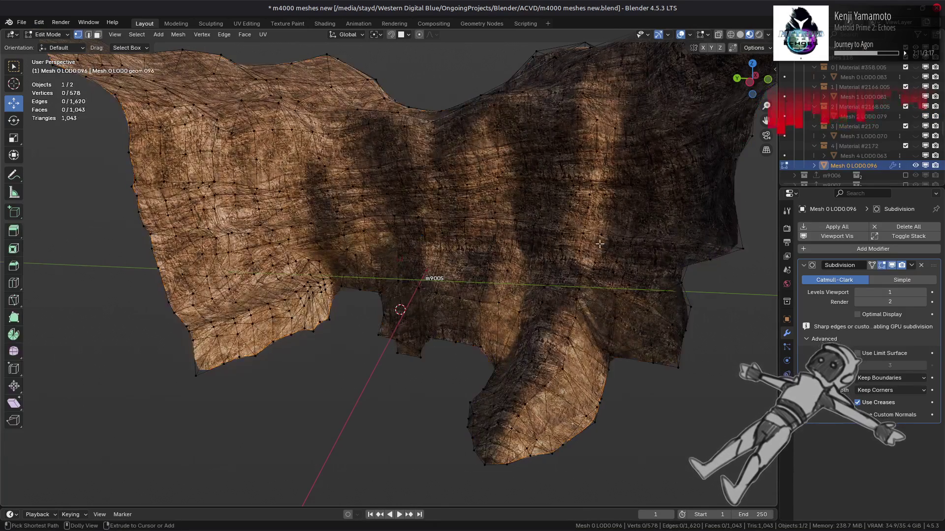
{"action": "key", "text": "a"}
{"action": "key", "text": "ctrl+z"}
{"action": "key", "text": "ctrl+z"}
{"action": "key", "text": "ctrl+z"}
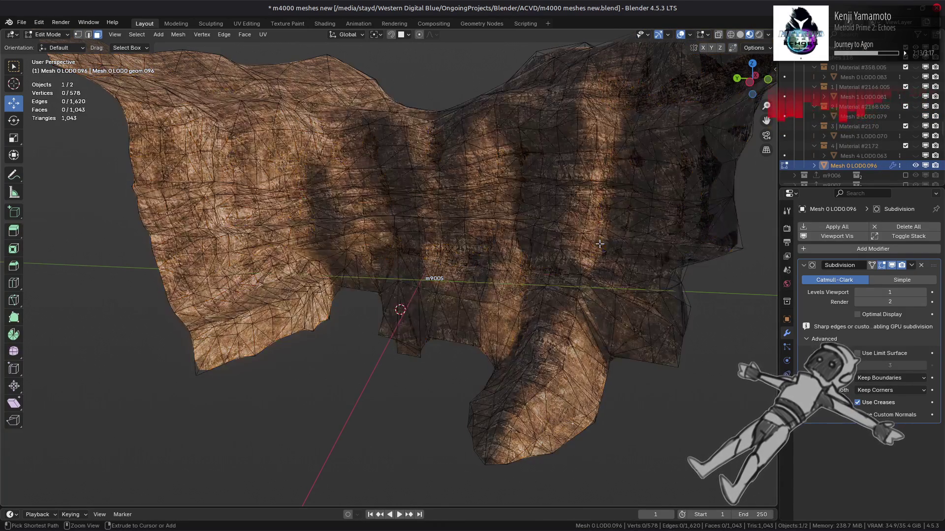
{"action": "middle_click_drag", "start_coordinate": [657, 266], "coordinate": [685, 253]}
{"action": "left_click", "coordinate": [891, 266]}
{"action": "left_click", "coordinate": [891, 266]}
{"action": "left_click", "coordinate": [891, 265]}
{"action": "left_click", "coordinate": [892, 266]}
{"action": "left_click", "coordinate": [891, 265]}
{"action": "left_click", "coordinate": [892, 265]}
{"action": "left_click", "coordinate": [892, 265]}
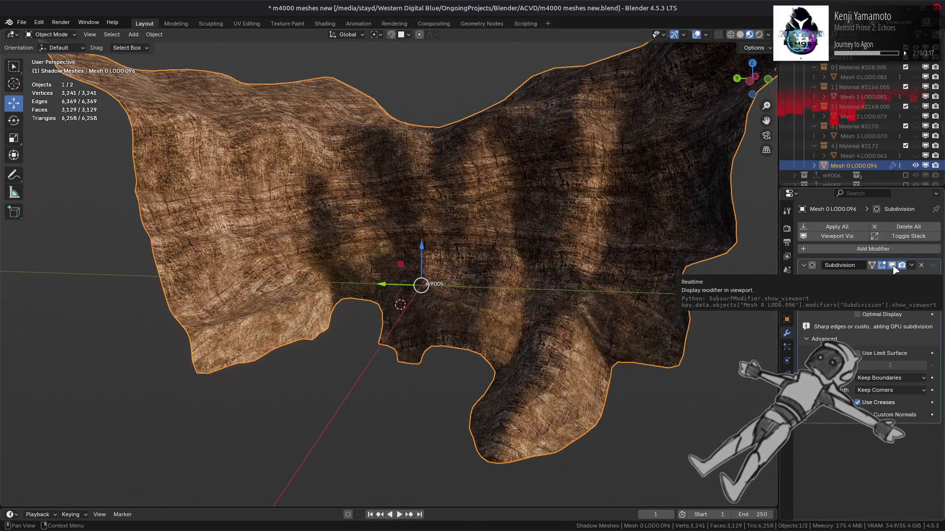
{"action": "left_click", "coordinate": [892, 265]}
{"action": "left_click", "coordinate": [892, 266]}
Delete the Subdivision modifier and return the viewport to Solid shading
{"action": "left_click", "coordinate": [892, 265]}
{"action": "left_click", "coordinate": [891, 265]}
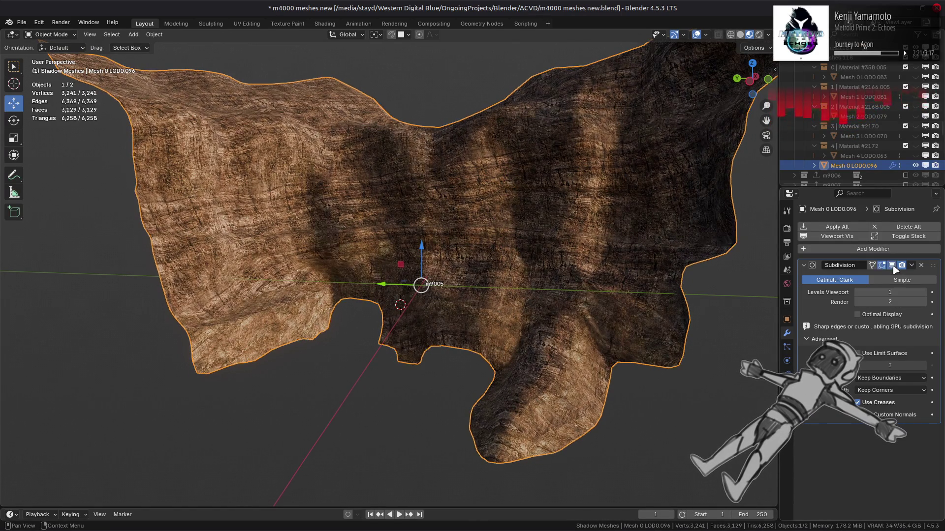
{"action": "left_click", "coordinate": [891, 266]}
{"action": "left_click", "coordinate": [892, 265]}
{"action": "left_click", "coordinate": [892, 265]}
{"action": "left_click", "coordinate": [892, 265]}
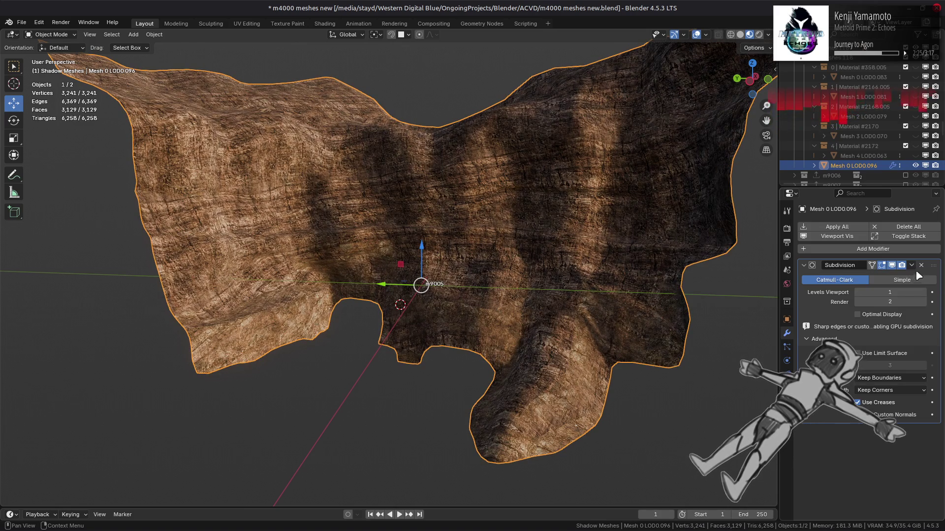
{"action": "left_click", "coordinate": [922, 266]}
{"action": "left_click", "coordinate": [741, 35]}
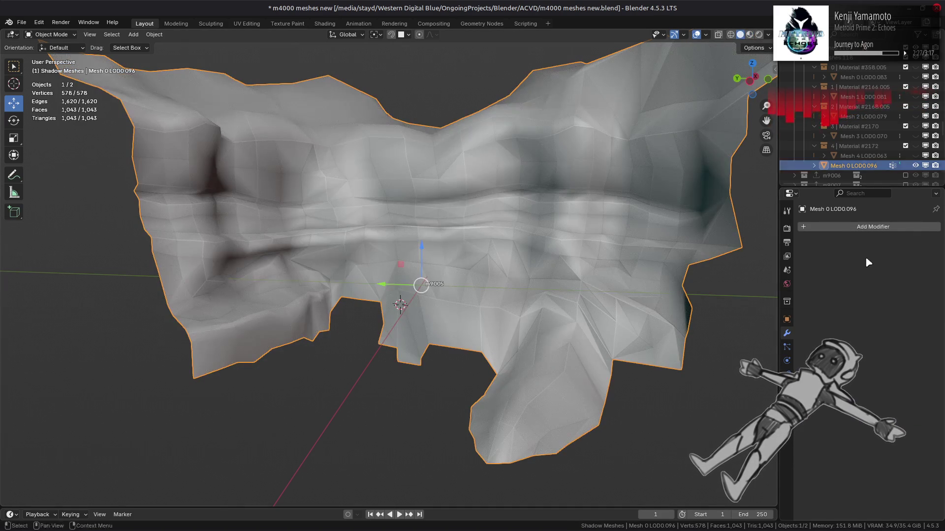
Add a Geometry Nodes modifier using the Dirty Vertex Colors node group
{"action": "left_click", "coordinate": [836, 227]}
{"action": "left_click", "coordinate": [840, 200]}
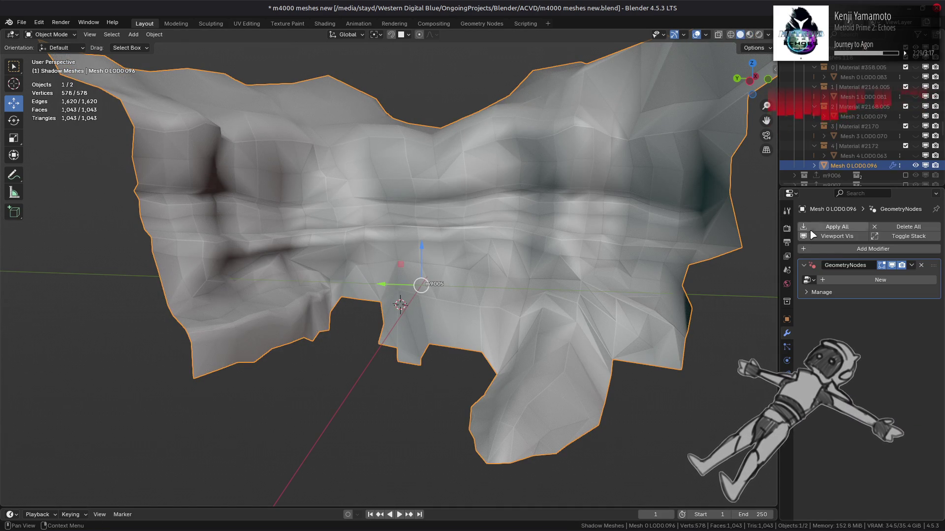
{"action": "left_click", "coordinate": [814, 280]}
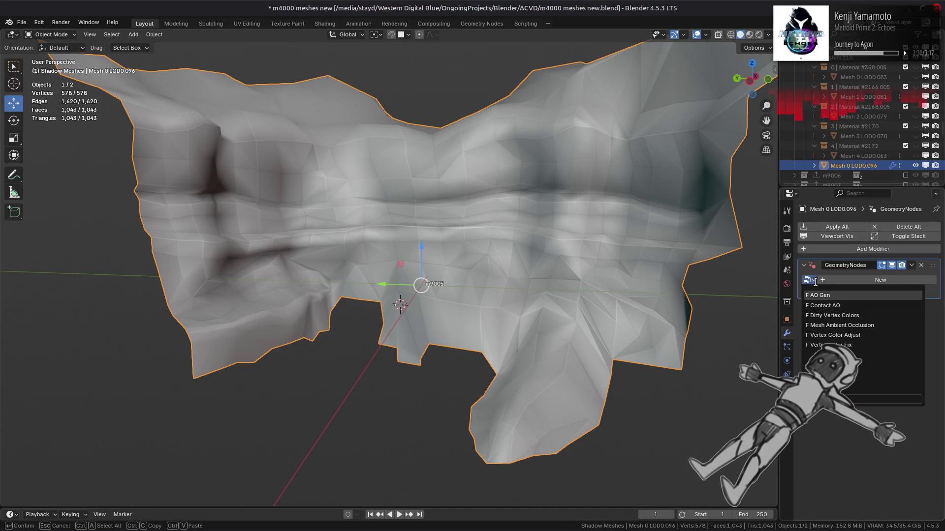
{"action": "left_click", "coordinate": [832, 315]}
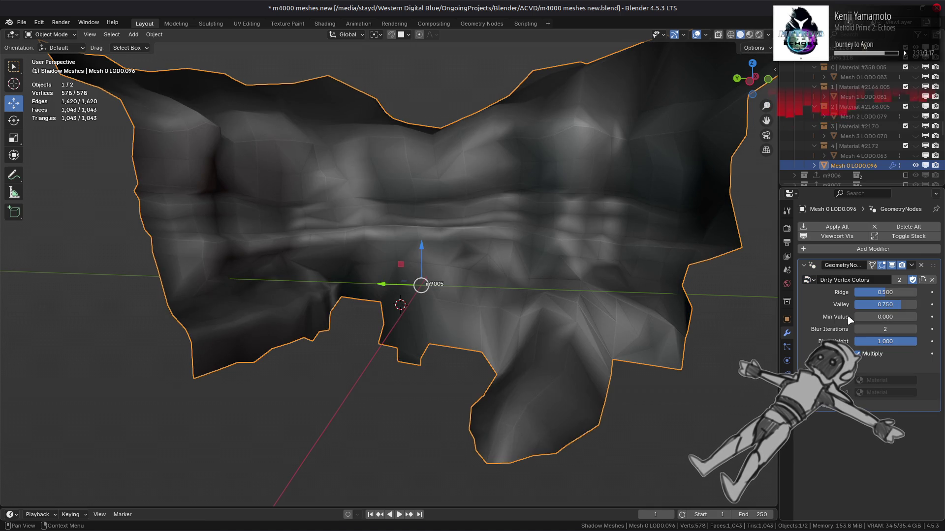
Turn Multiply off, set Blur Iterations to 0 and Ridge to 0.25, then compare
{"action": "left_click", "coordinate": [872, 356]}
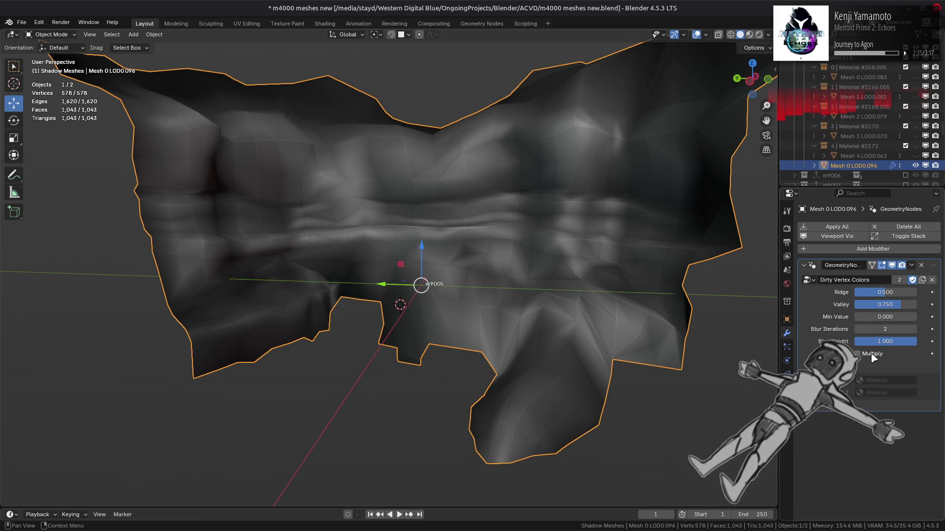
{"action": "left_click_drag", "start_coordinate": [885, 329], "coordinate": [885, 328]}
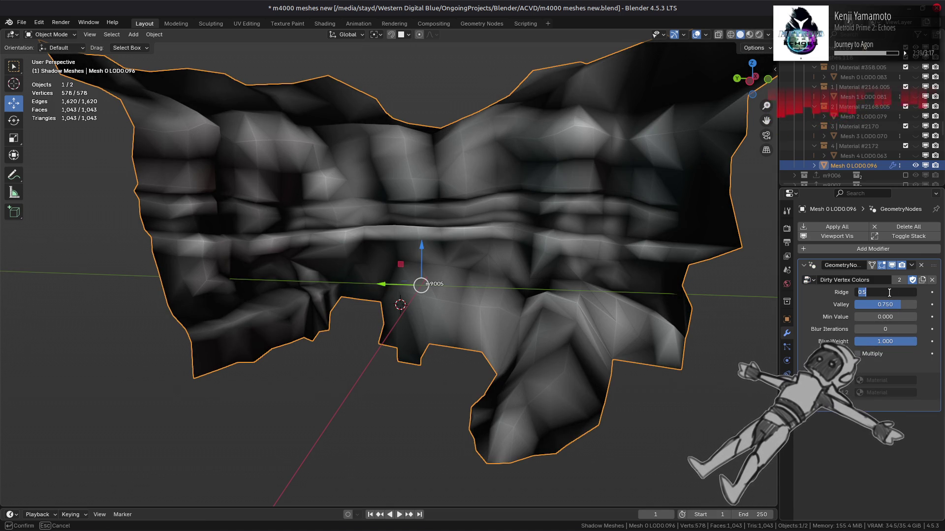
{"action": "type", "text": "0.25"}
{"action": "key", "text": "Return"}
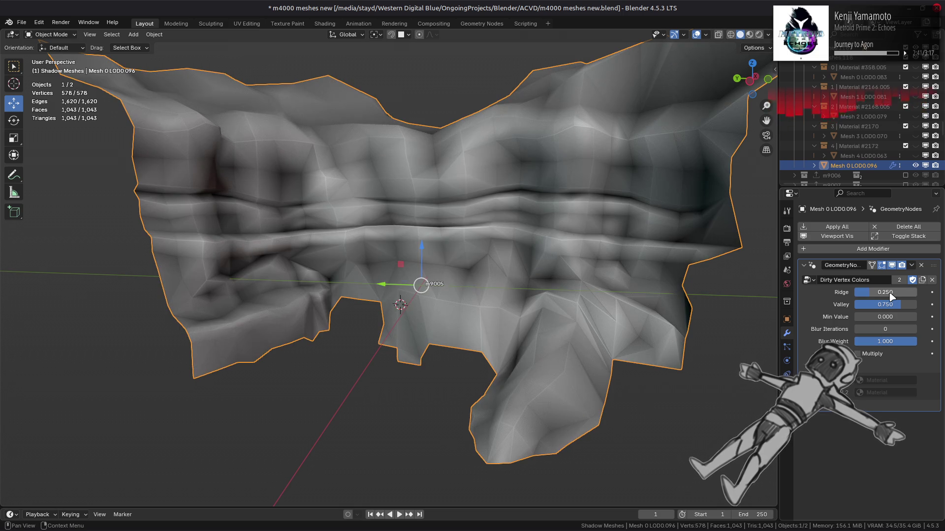
{"action": "left_click", "coordinate": [892, 266]}
{"action": "left_click", "coordinate": [891, 267]}
Disable Cavity and Specular Lighting in the viewport shading options
{"action": "left_click", "coordinate": [768, 34]}
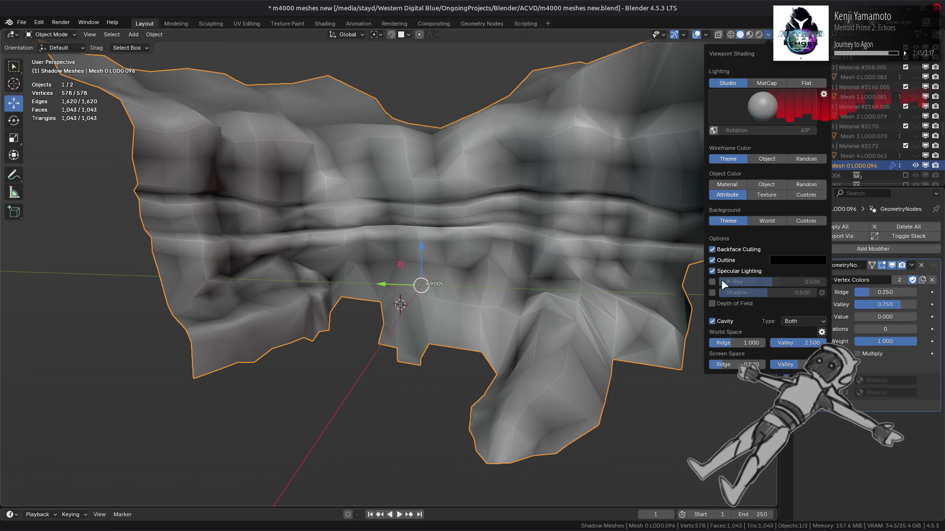
{"action": "left_click", "coordinate": [712, 322]}
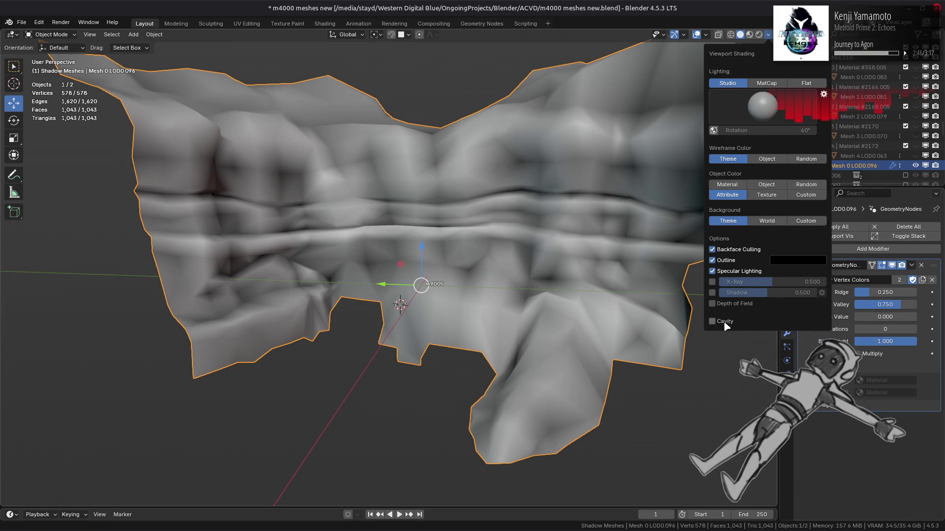
{"action": "left_click", "coordinate": [729, 271]}
{"action": "left_click", "coordinate": [729, 272]}
{"action": "left_click", "coordinate": [729, 271]}
{"action": "left_click", "coordinate": [728, 271]}
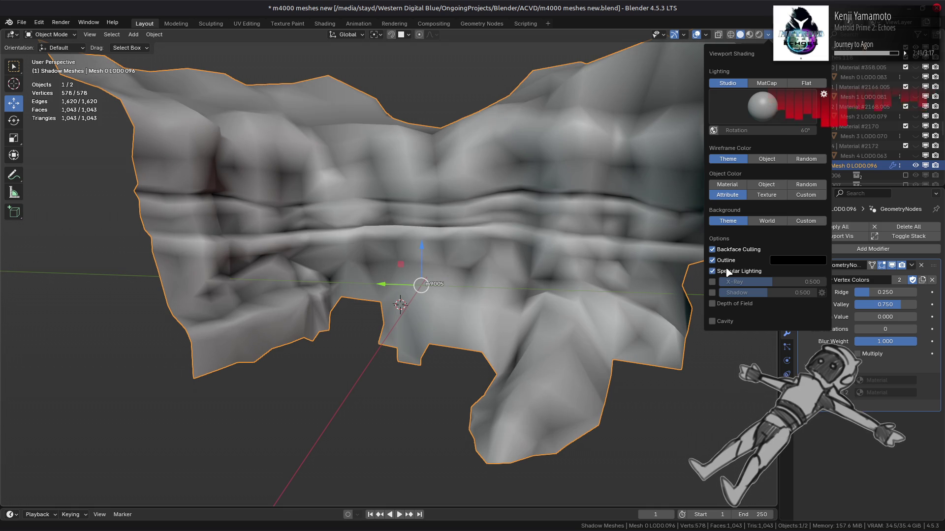
{"action": "left_click", "coordinate": [729, 271]}
{"action": "left_click", "coordinate": [729, 271]}
{"action": "left_click", "coordinate": [729, 271]}
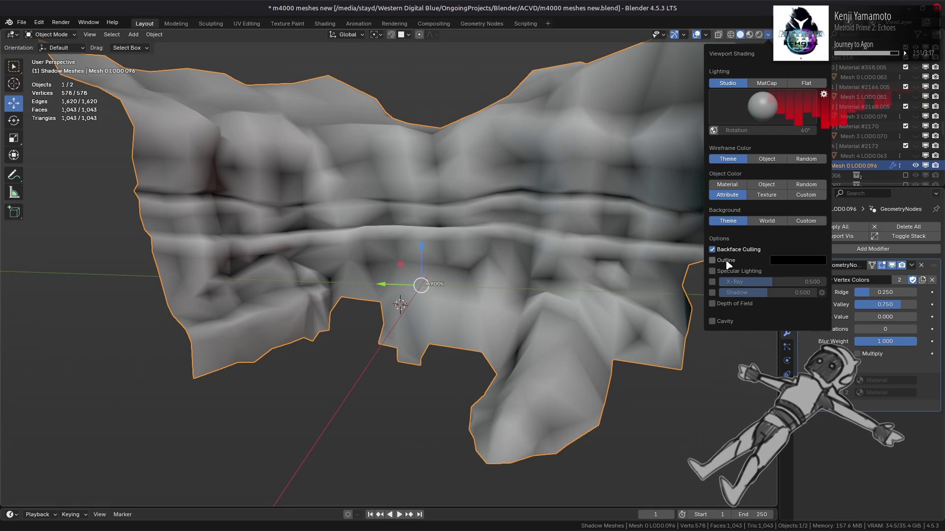
Orbit the terrain and toggle the Dirty Vertex Colors modifier to compare
{"action": "middle_click_drag", "start_coordinate": [610, 283], "coordinate": [616, 295]}
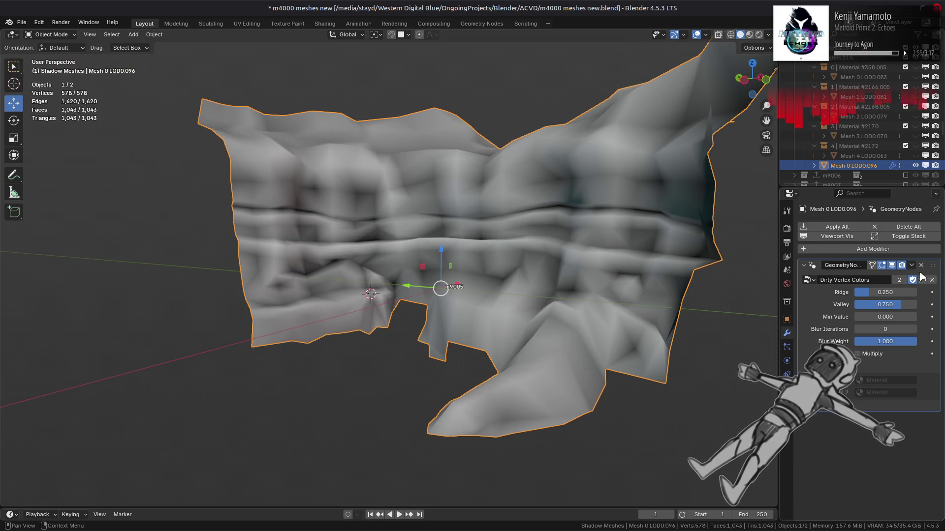
{"action": "left_click", "coordinate": [891, 266]}
{"action": "left_click", "coordinate": [892, 265]}
{"action": "left_click", "coordinate": [892, 265]}
{"action": "left_click", "coordinate": [892, 265]}
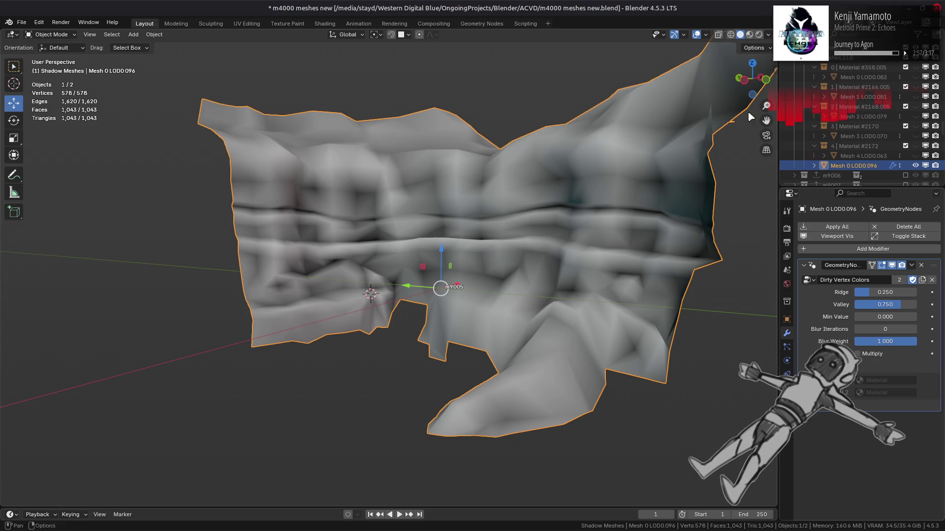
Orbit to the front and toggle Dirty Vertex Colors on and off to compare
{"action": "left_click", "coordinate": [750, 35]}
{"action": "mouse_move", "coordinate": [655, 192]}
{"action": "middle_mouse_down"}
{"action": "mouse_move", "coordinate": [633, 226]}
{"action": "mouse_move", "coordinate": [702, 265]}
{"action": "mouse_move", "coordinate": [769, 247]}
{"action": "middle_mouse_up"}
{"action": "left_click", "coordinate": [892, 265]}
{"action": "left_click", "coordinate": [892, 266]}
{"action": "left_click", "coordinate": [891, 266]}
{"action": "left_click", "coordinate": [892, 265]}
{"action": "left_click", "coordinate": [891, 265]}
{"action": "left_click", "coordinate": [893, 266]}
{"action": "left_click", "coordinate": [893, 265]}
Add a second Geometry Nodes modifier using the AO Gen node group
{"action": "left_click", "coordinate": [860, 249]}
{"action": "left_click", "coordinate": [860, 251]}
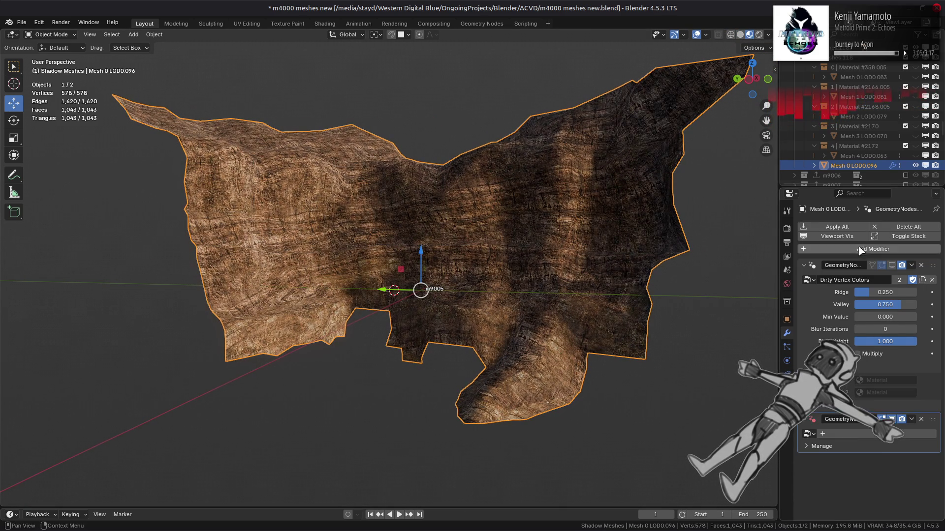
{"action": "left_click", "coordinate": [809, 434]}
{"action": "left_click", "coordinate": [835, 321]}
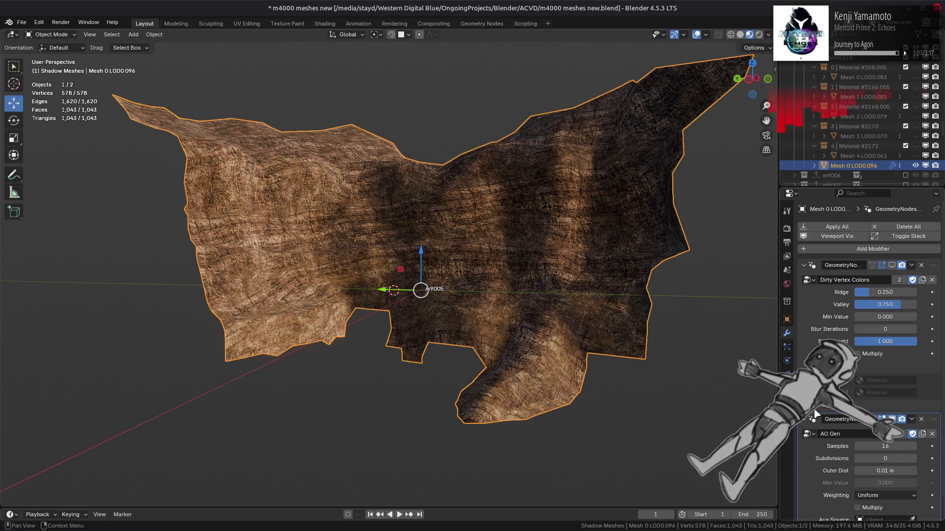
Switch the viewport to Solid shading with Flat lighting
{"action": "left_click", "coordinate": [740, 35]}
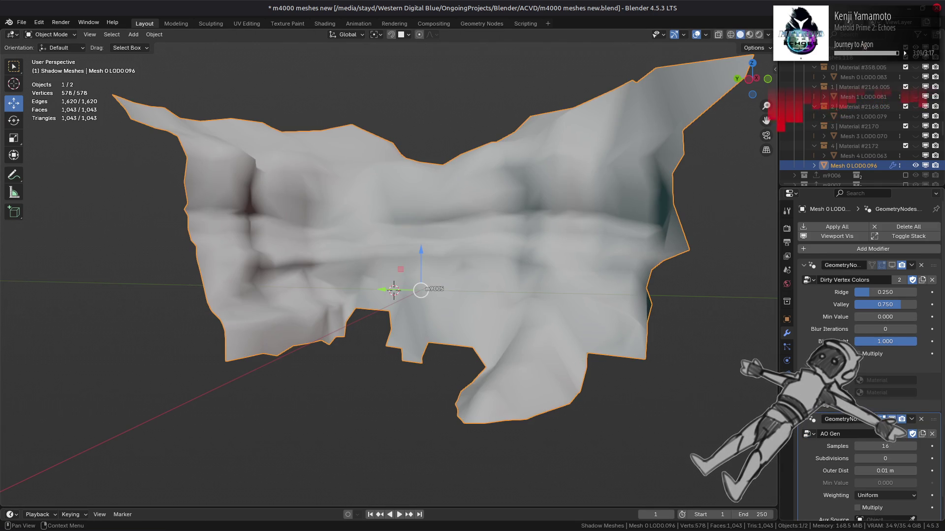
{"action": "scroll", "coordinate": [869, 345], "scroll_direction": "down", "scroll_amount": 1}
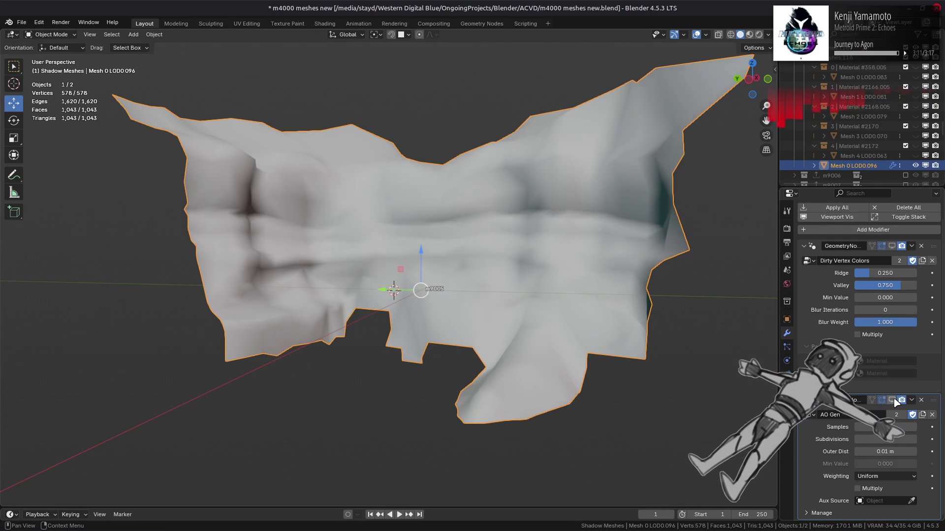
{"action": "left_click", "coordinate": [768, 35]}
{"action": "left_click", "coordinate": [803, 87]}
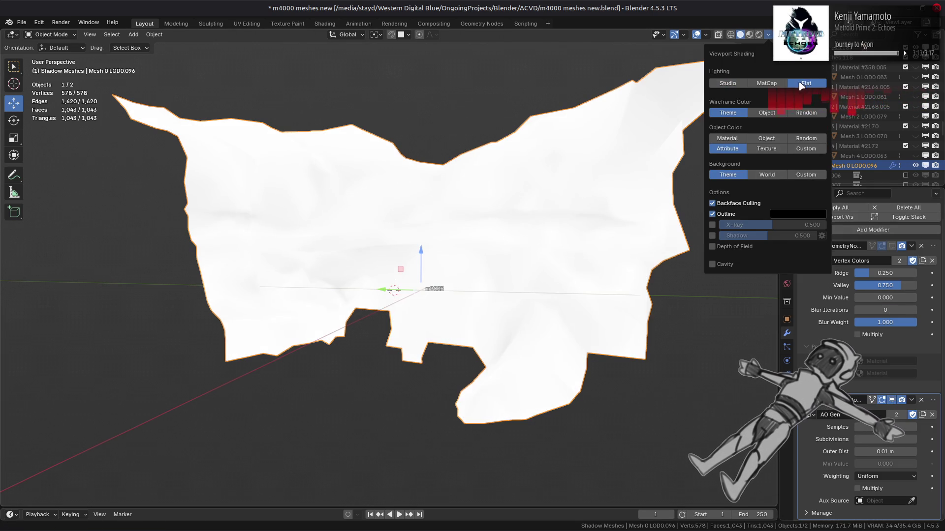
Turn on AO Gen Multiply, set Outer Dist to 128 m, and adjust Samples and Subdivisions
{"action": "left_click", "coordinate": [893, 247]}
{"action": "left_click", "coordinate": [885, 488]}
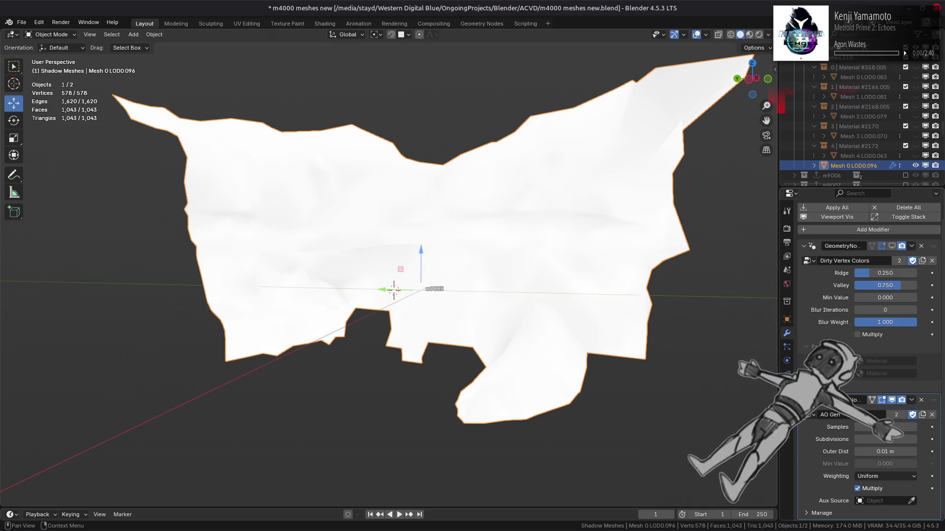
{"action": "left_click", "coordinate": [892, 247]}
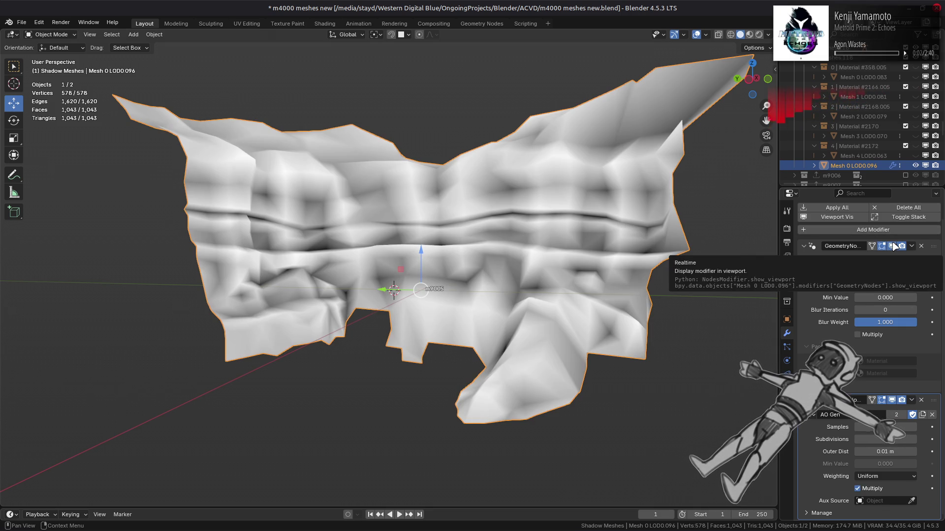
{"action": "left_click", "coordinate": [892, 247]}
{"action": "left_click", "coordinate": [873, 452]}
{"action": "type", "text": "128"}
{"action": "key", "text": "Return"}
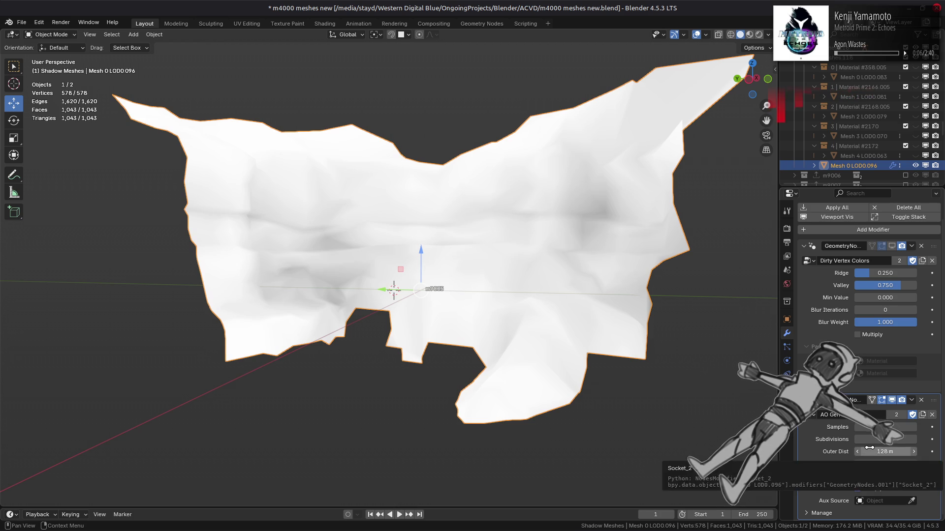
{"action": "left_click", "coordinate": [871, 429]}
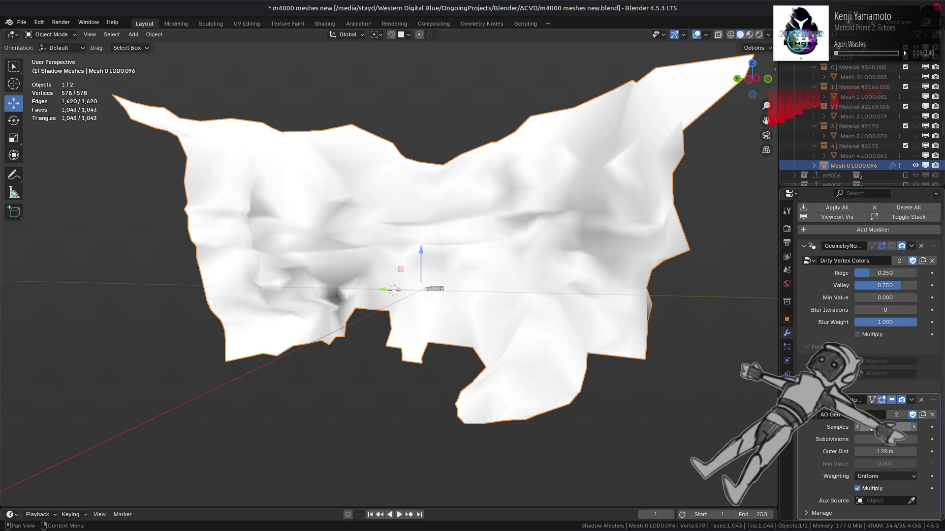
{"action": "left_click", "coordinate": [914, 440]}
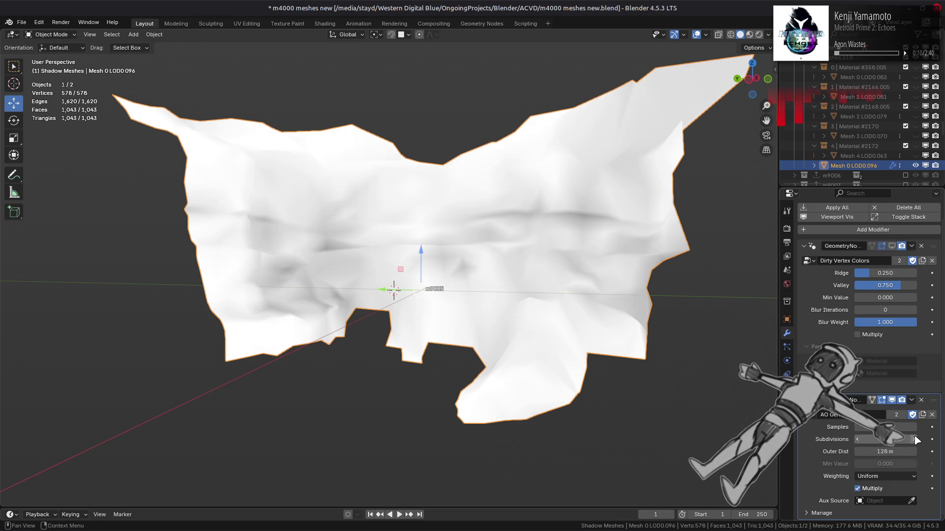
{"action": "left_click", "coordinate": [914, 439]}
{"action": "left_click", "coordinate": [915, 439]}
Re-enable Dirty Vertex Colors and view the terrain in Material Preview
{"action": "mouse_move", "coordinate": [684, 363]}
{"action": "middle_mouse_down"}
{"action": "mouse_move", "coordinate": [652, 369]}
{"action": "mouse_move", "coordinate": [628, 403]}
{"action": "mouse_move", "coordinate": [696, 327]}
{"action": "mouse_move", "coordinate": [657, 359]}
{"action": "mouse_move", "coordinate": [681, 373]}
{"action": "mouse_move", "coordinate": [696, 332]}
{"action": "mouse_move", "coordinate": [661, 357]}
{"action": "mouse_move", "coordinate": [694, 362]}
{"action": "middle_mouse_up"}
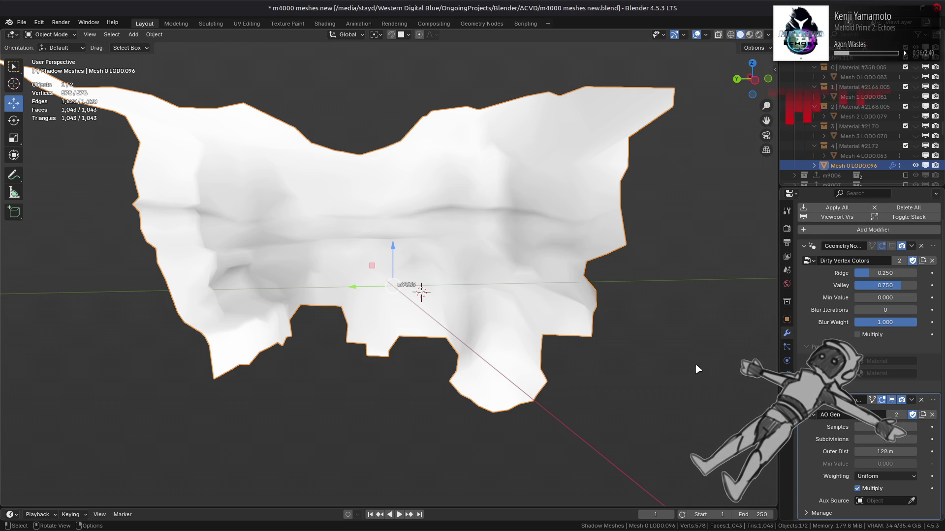
{"action": "mouse_move", "coordinate": [693, 358]}
{"action": "middle_mouse_down"}
{"action": "mouse_move", "coordinate": [649, 339]}
{"action": "mouse_move", "coordinate": [707, 324]}
{"action": "middle_mouse_up"}
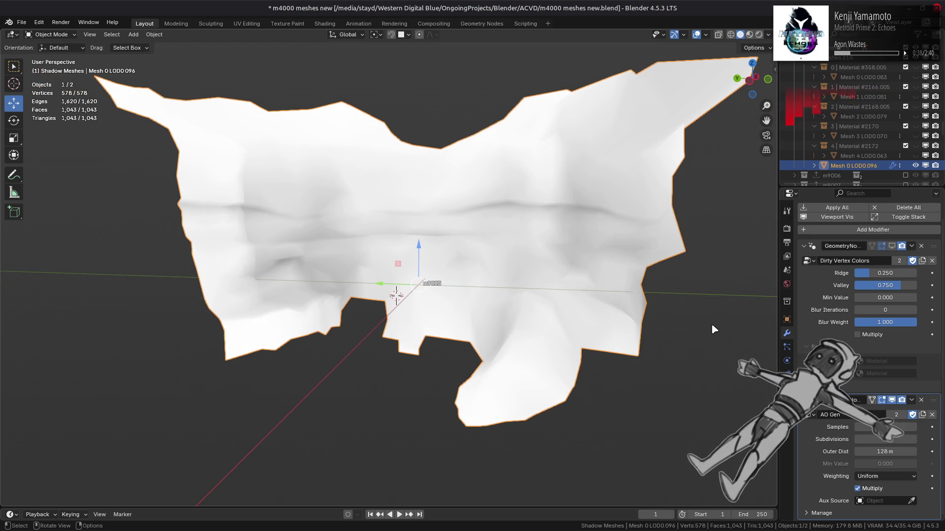
{"action": "left_click", "coordinate": [894, 246]}
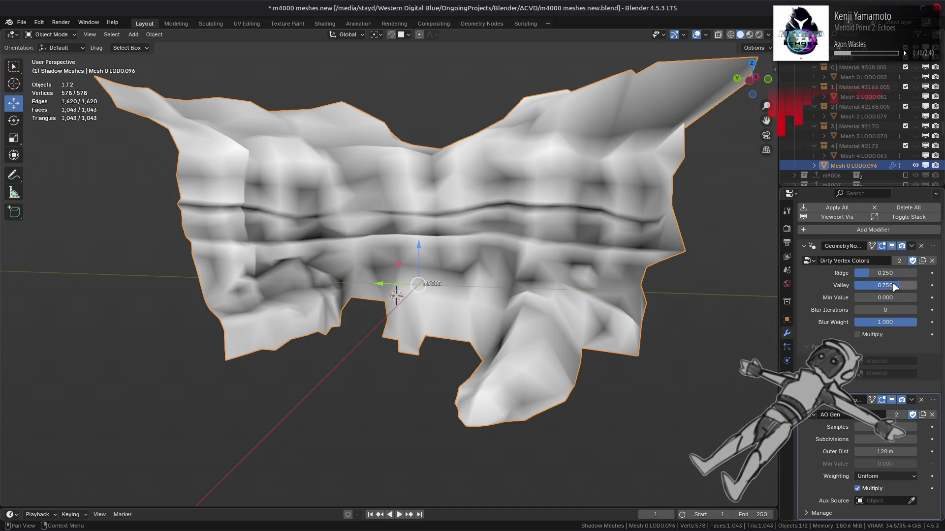
{"action": "left_click", "coordinate": [748, 34]}
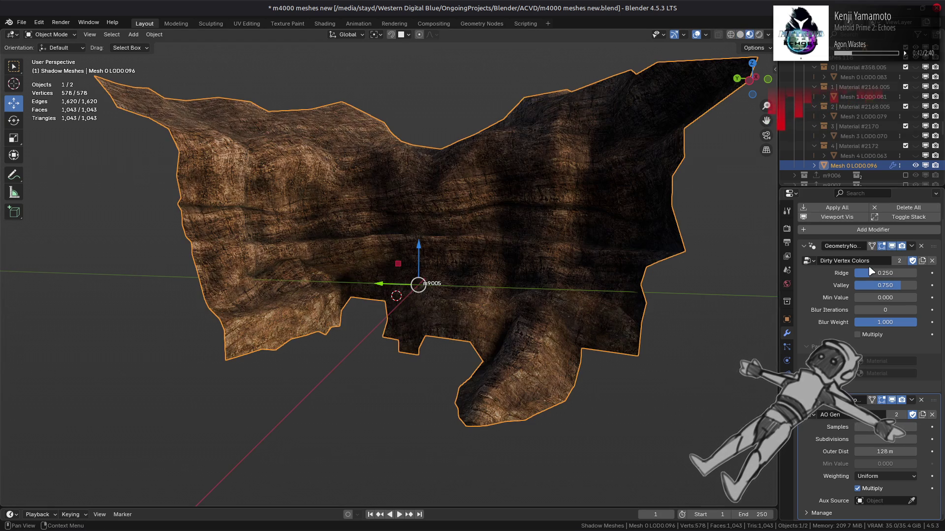
Lower Dirty Vertex Colors Ridge to 0 and compare with modifiers hidden
{"action": "left_click_drag", "start_coordinate": [885, 273], "coordinate": [867, 273]}
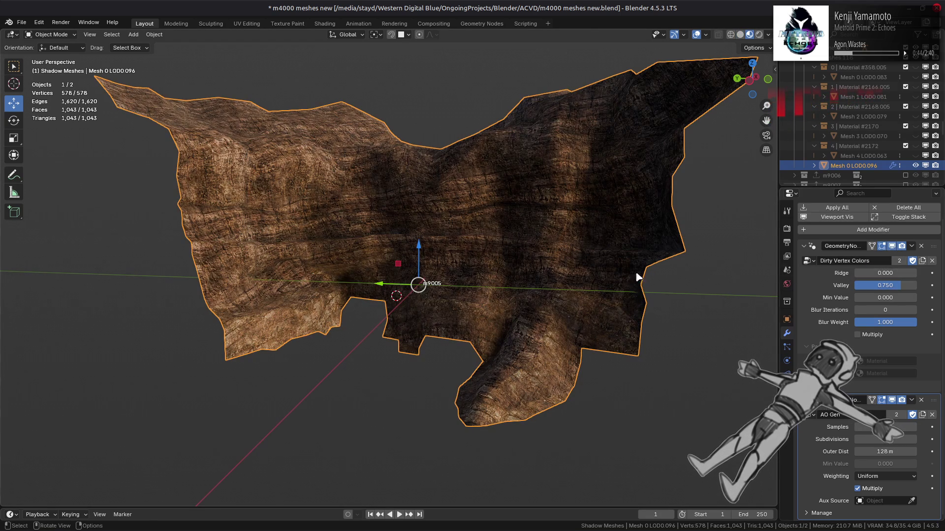
{"action": "middle_click_drag", "start_coordinate": [716, 339], "coordinate": [701, 332]}
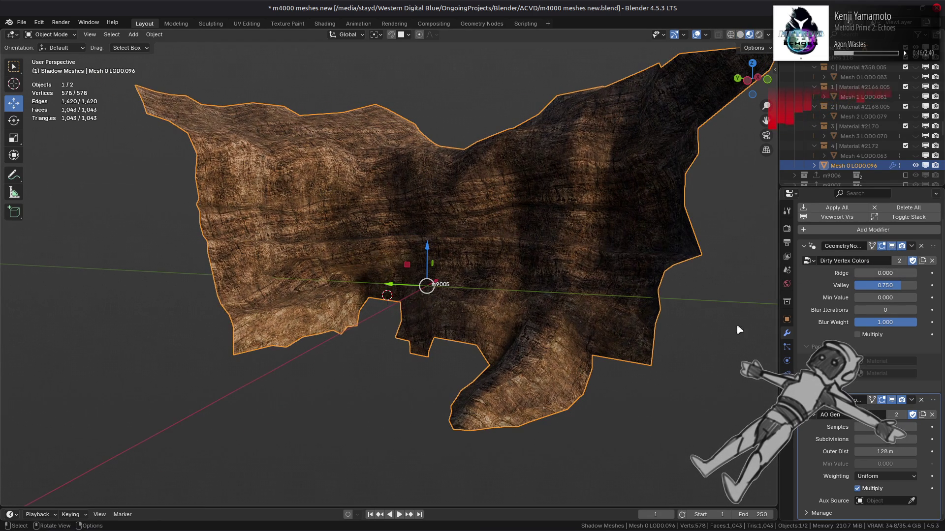
{"action": "left_click", "coordinate": [836, 219]}
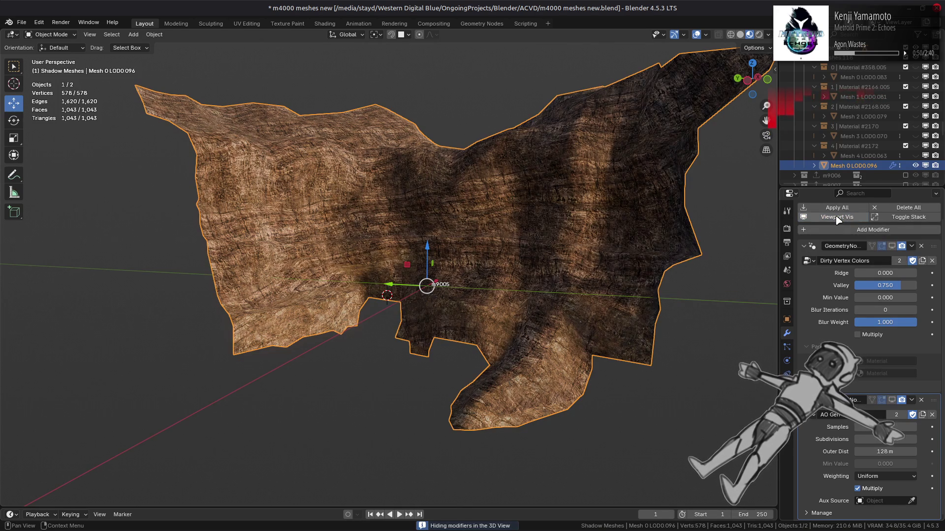
{"action": "left_click", "coordinate": [838, 219]}
{"action": "left_click", "coordinate": [892, 246]}
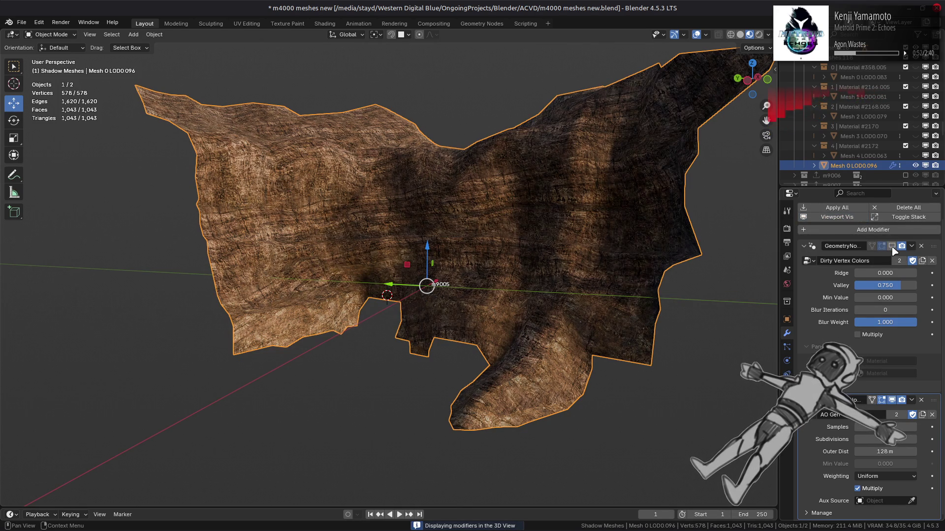
{"action": "left_click", "coordinate": [892, 247]}
{"action": "left_click", "coordinate": [892, 247]}
{"action": "left_click", "coordinate": [892, 247]}
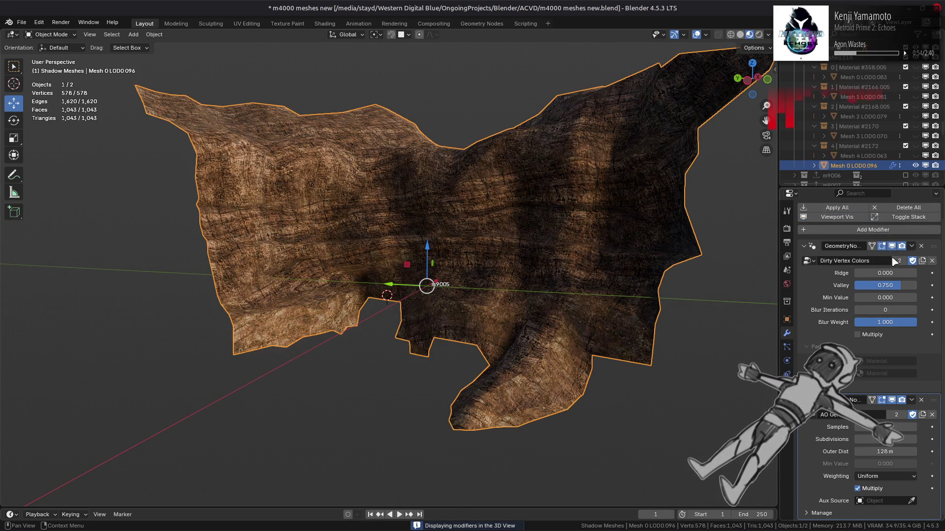
Set Valley to 0.7, compare, and switch the viewport to Solid shading
{"action": "left_click", "coordinate": [894, 285]}
{"action": "type", "text": "0.7"}
{"action": "key", "text": "Return"}
{"action": "left_click", "coordinate": [892, 247]}
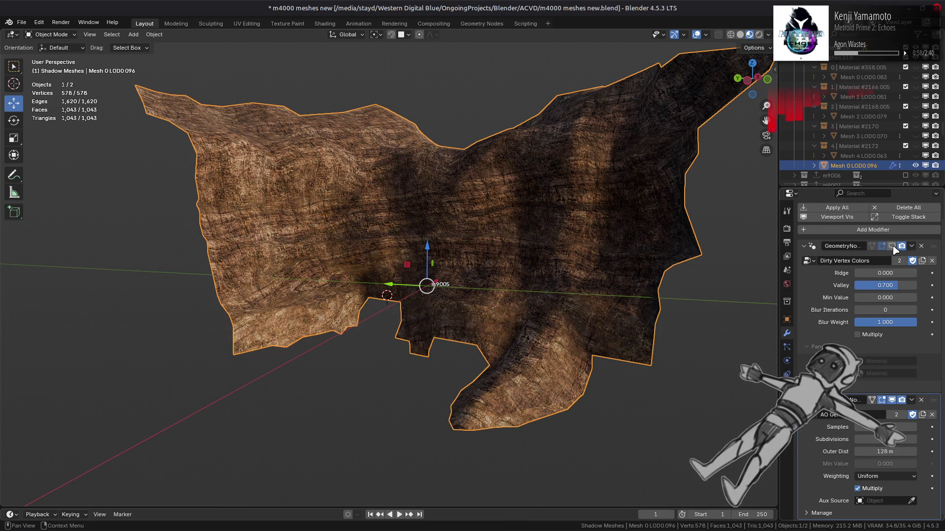
{"action": "left_click", "coordinate": [892, 246]}
{"action": "left_click", "coordinate": [739, 35]}
{"action": "middle_click_drag", "start_coordinate": [640, 202], "coordinate": [649, 259]}
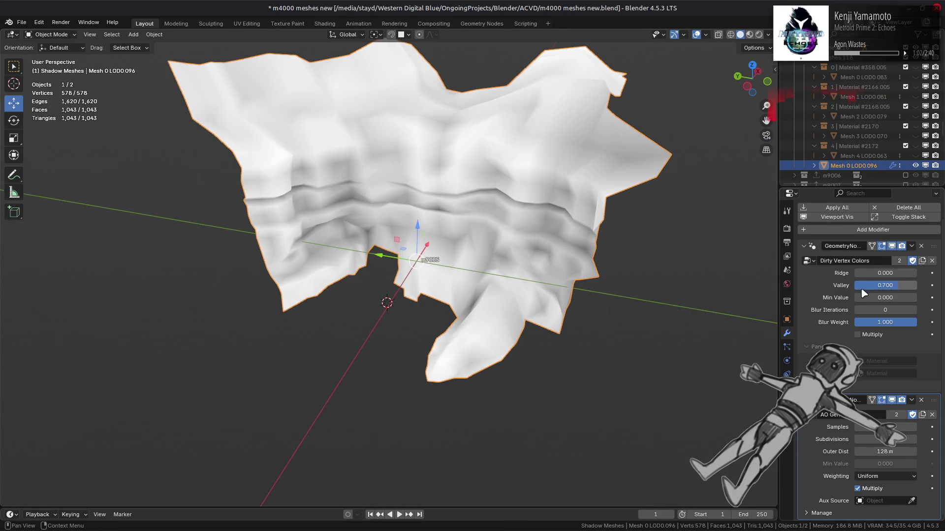
Orbit to the front and toggle the dirt shading off and on to compare
{"action": "left_click", "coordinate": [892, 247]}
{"action": "left_click", "coordinate": [892, 246]}
{"action": "left_click", "coordinate": [892, 247]}
{"action": "left_click", "coordinate": [892, 247]}
{"action": "scroll", "coordinate": [600, 309], "scroll_direction": "up", "scroll_amount": 2}
{"action": "middle_click_drag", "start_coordinate": [600, 309], "coordinate": [785, 269]}
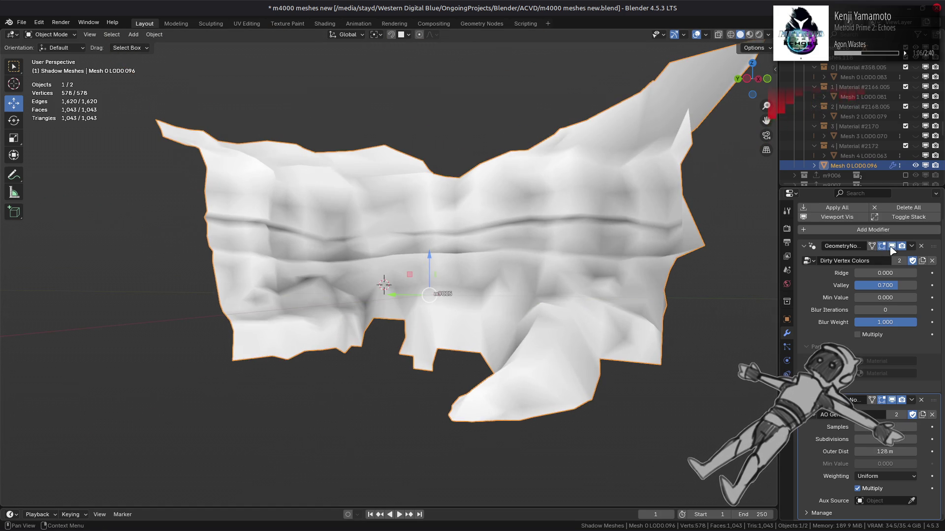
{"action": "left_click", "coordinate": [892, 247]}
{"action": "left_click", "coordinate": [892, 400]}
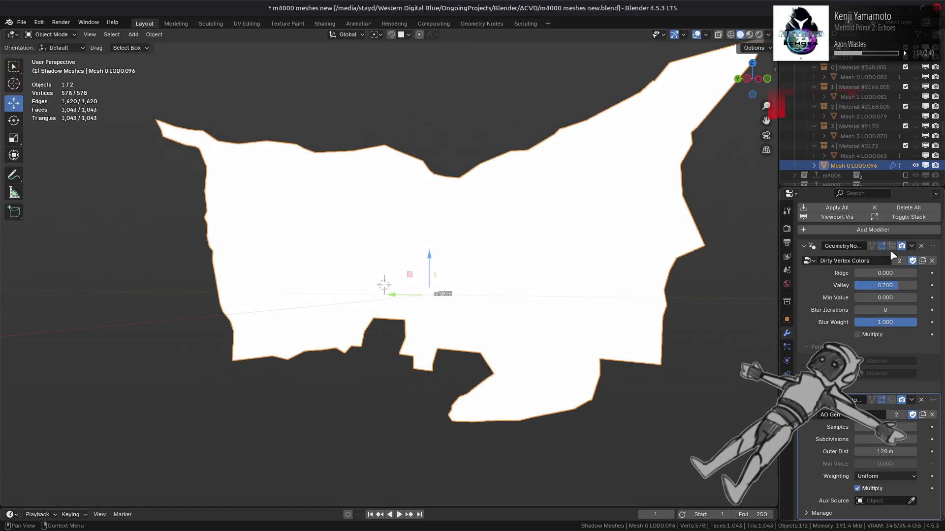
{"action": "left_click", "coordinate": [890, 247]}
Set Blur Weight to 0.1 and Blur Iterations to 3
{"action": "left_click", "coordinate": [913, 311]}
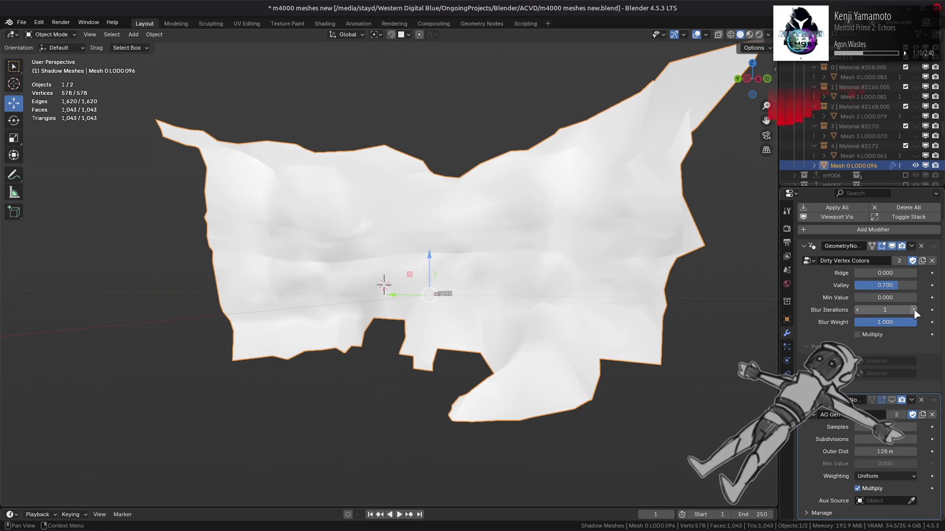
{"action": "left_click", "coordinate": [902, 322]}
{"action": "type", "text": "0.1"}
{"action": "key", "text": "Return"}
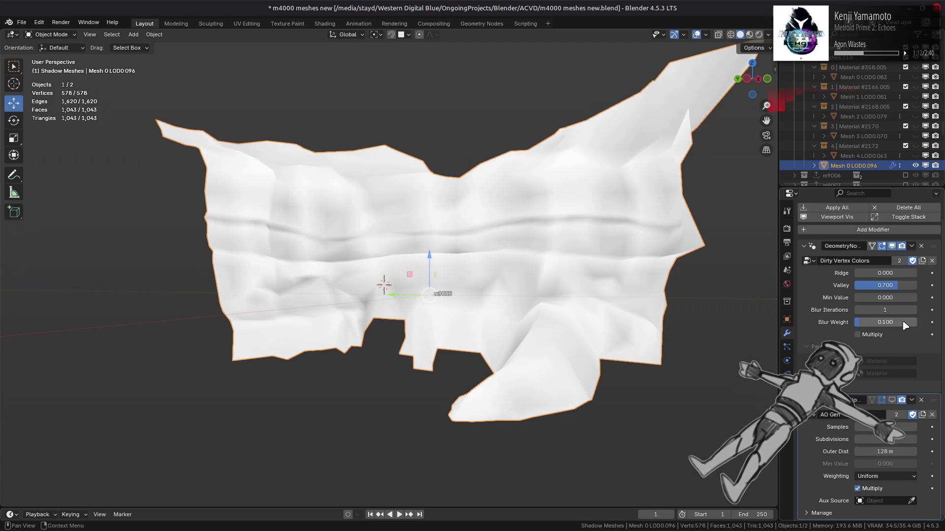
{"action": "scroll", "coordinate": [891, 311], "scroll_direction": "down", "scroll_amount": 1, "text": "ctrl"}
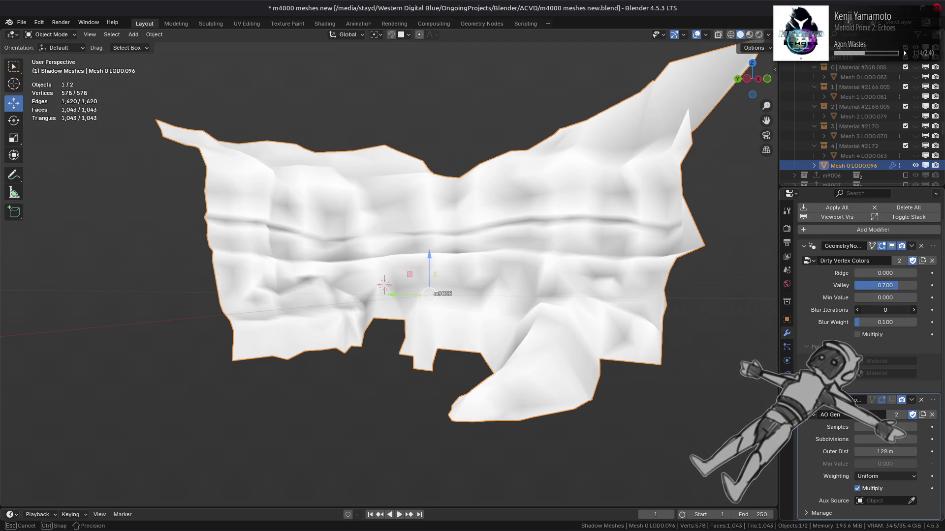
{"action": "type", "text": "3"}
{"action": "key", "text": "Return"}
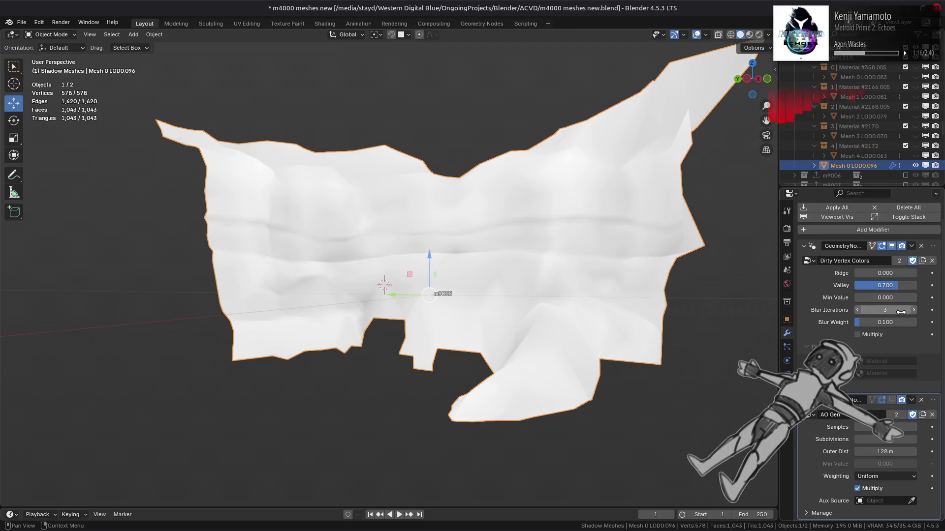
Compare Blur Iterations 0 against 3, then show the terrain in Material Preview
{"action": "middle_click_drag", "start_coordinate": [678, 257], "coordinate": [695, 270]}
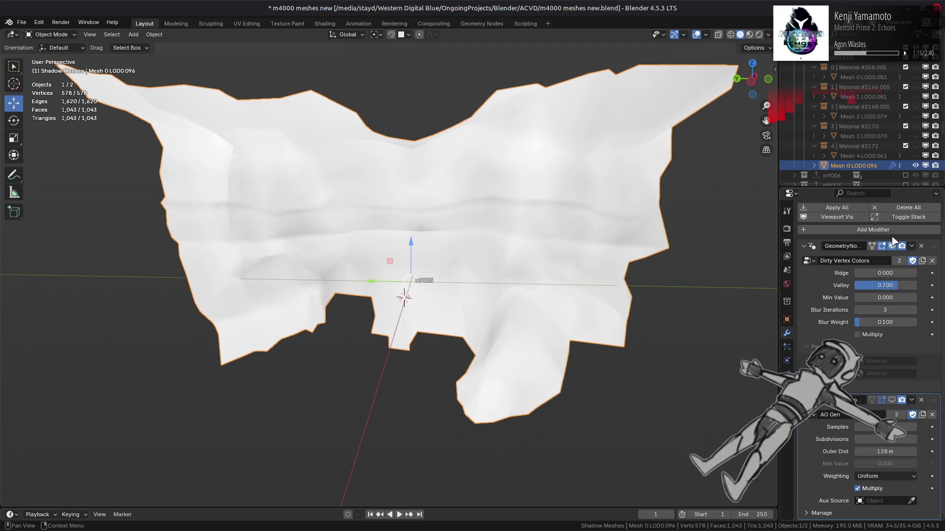
{"action": "middle_click_drag", "start_coordinate": [610, 276], "coordinate": [632, 277]}
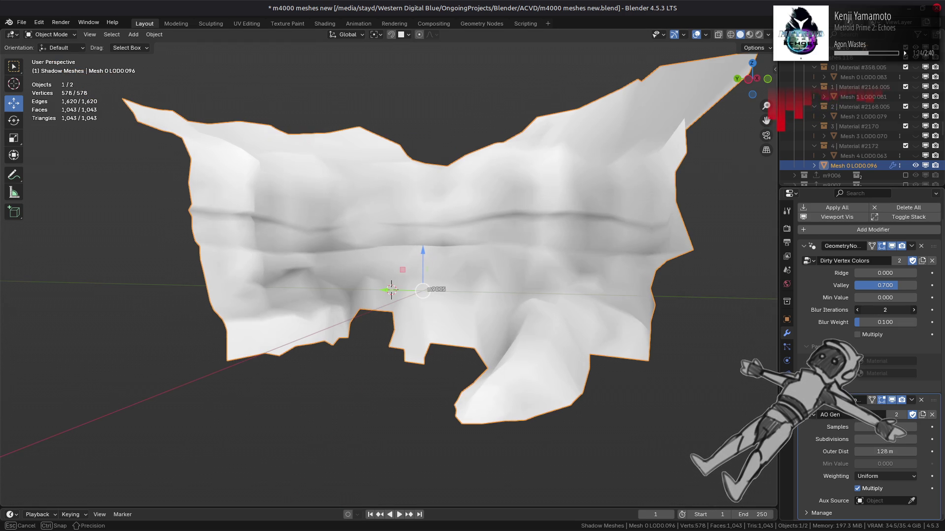
{"action": "left_click_drag", "start_coordinate": [901, 311], "coordinate": [866, 311]}
{"action": "left_click", "coordinate": [915, 311]}
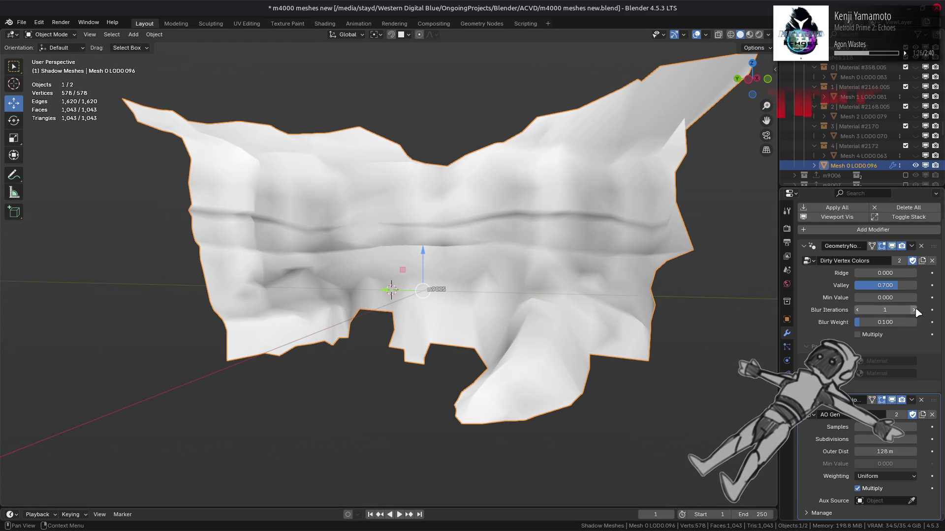
{"action": "left_click", "coordinate": [915, 311]}
{"action": "left_click", "coordinate": [915, 311]}
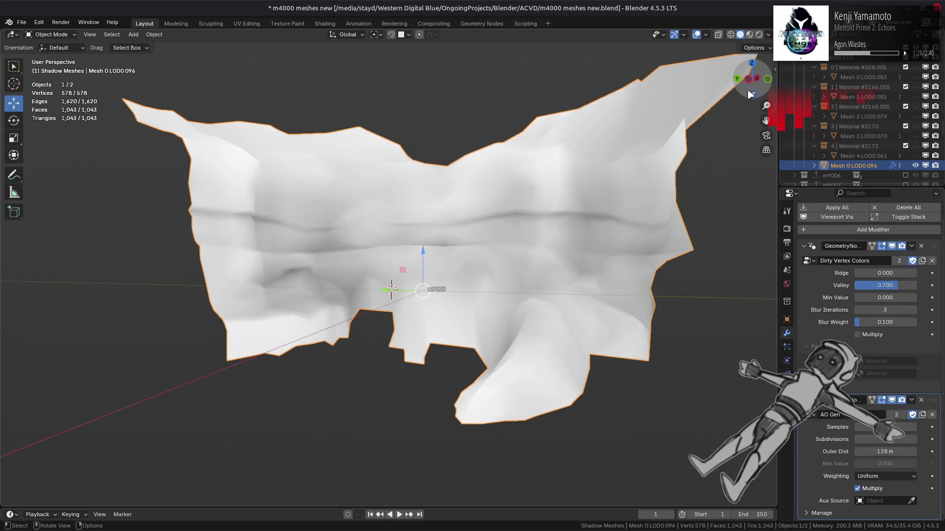
{"action": "left_click", "coordinate": [749, 35]}
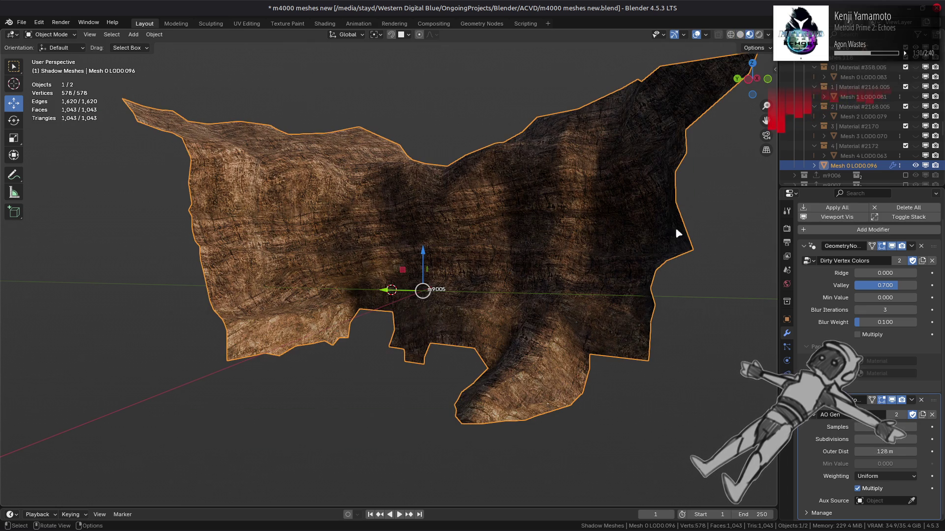
Test lower Blur Iterations, then return them to 3
{"action": "mouse_move", "coordinate": [901, 310]}
{"action": "left_mouse_down"}
{"action": "mouse_move", "coordinate": [874, 310]}
{"action": "mouse_move", "coordinate": [914, 313]}
{"action": "left_mouse_up"}
{"action": "left_click", "coordinate": [913, 313]}
{"action": "left_click", "coordinate": [913, 313]}
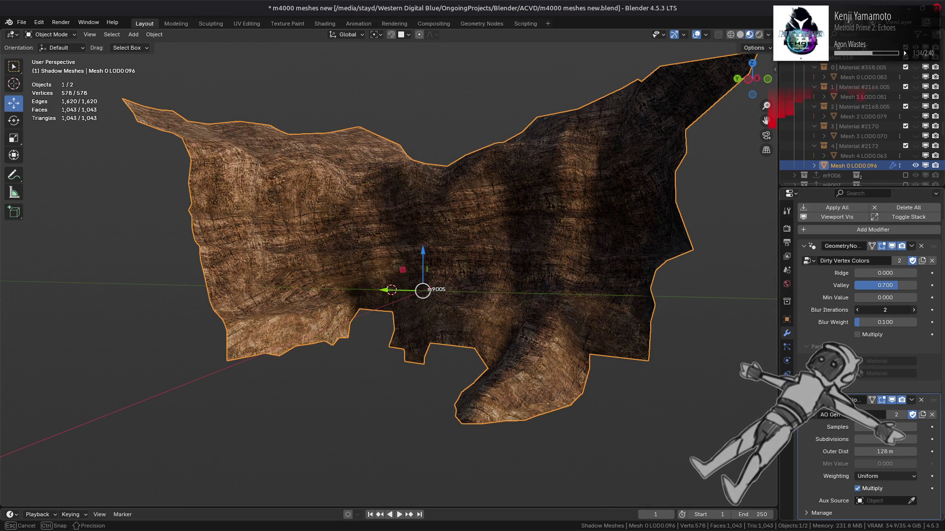
{"action": "left_click", "coordinate": [913, 313]}
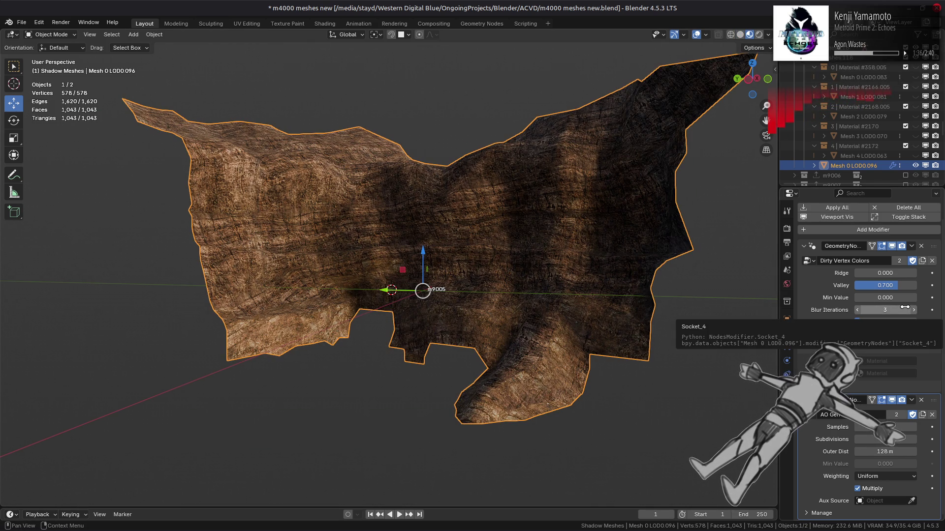
Set Dirty Vertex Colors Ridge to 0.3 and return to Solid shading
{"action": "left_click", "coordinate": [894, 274]}
{"action": "key", "text": "BackSpace"}
{"action": "type", "text": "0.3"}
{"action": "key", "text": "Return"}
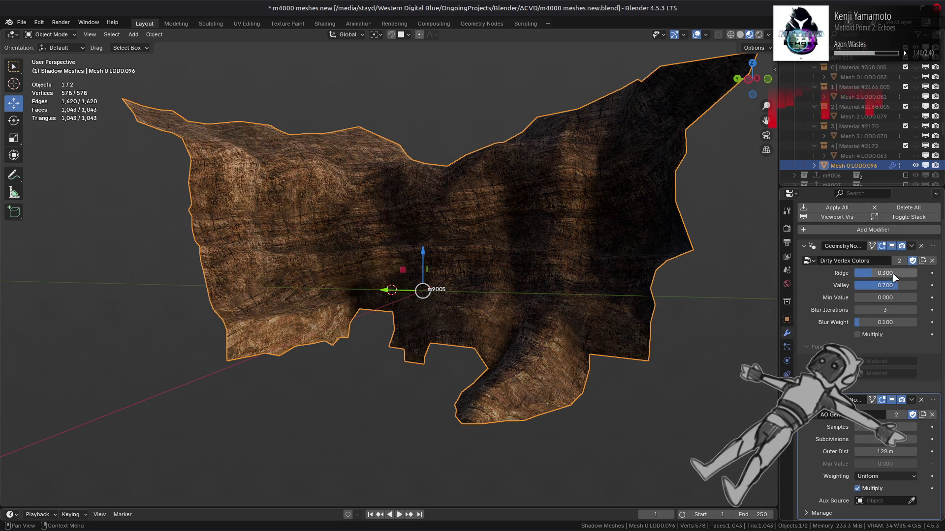
{"action": "left_click", "coordinate": [741, 35]}
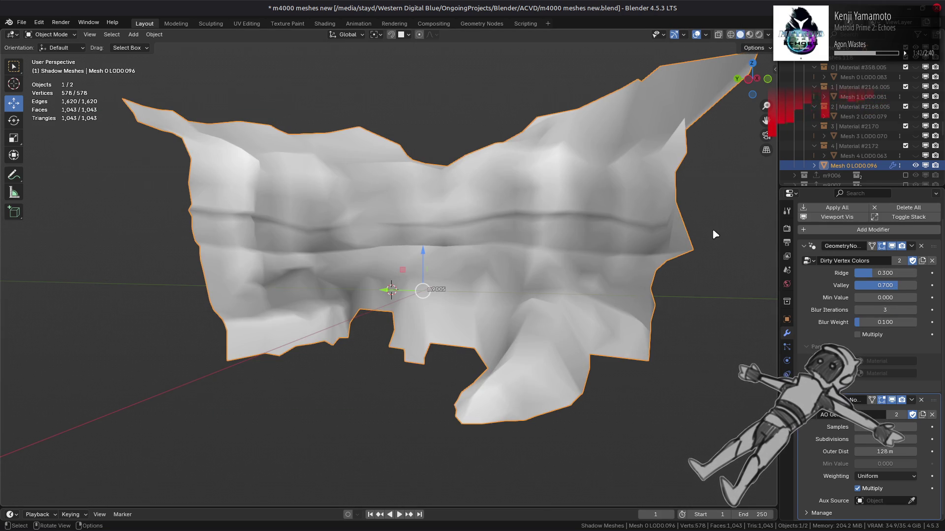
Set Dirty Vertex Colors Valley to 0.5 and Ridge to 0.438
{"action": "middle_click_drag", "start_coordinate": [654, 212], "coordinate": [666, 238]}
{"action": "left_click", "coordinate": [891, 284]}
{"action": "key", "text": "BackSpace"}
{"action": "type", "text": "0.625"}
{"action": "key", "text": "Return"}
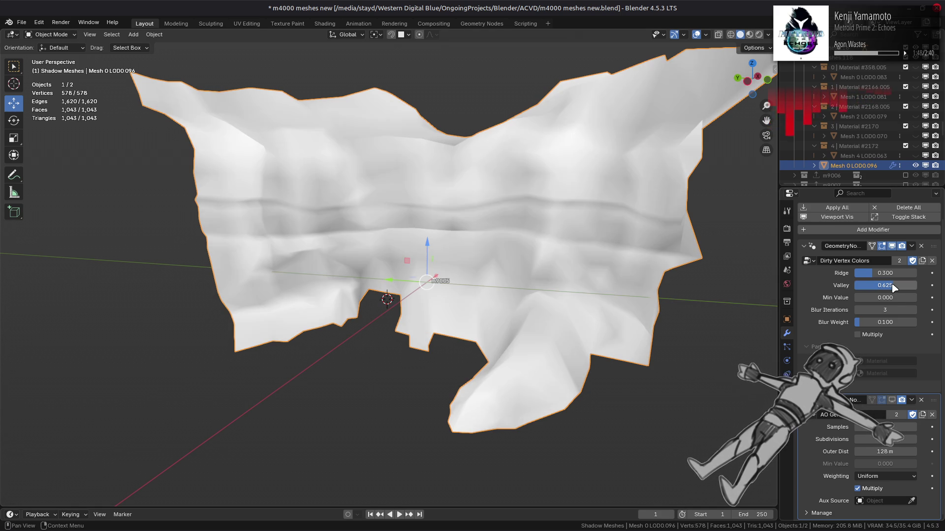
{"action": "left_click", "coordinate": [891, 285]}
{"action": "type", "text": "0.5"}
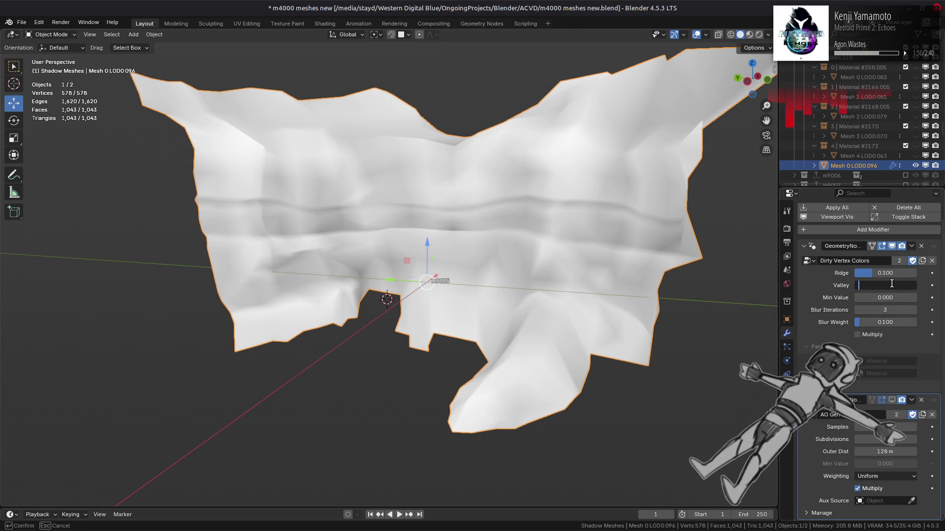
{"action": "key", "text": "Return"}
{"action": "left_click", "coordinate": [895, 273]}
{"action": "key", "text": "BackSpace"}
{"action": "type", "text": "0.438"}
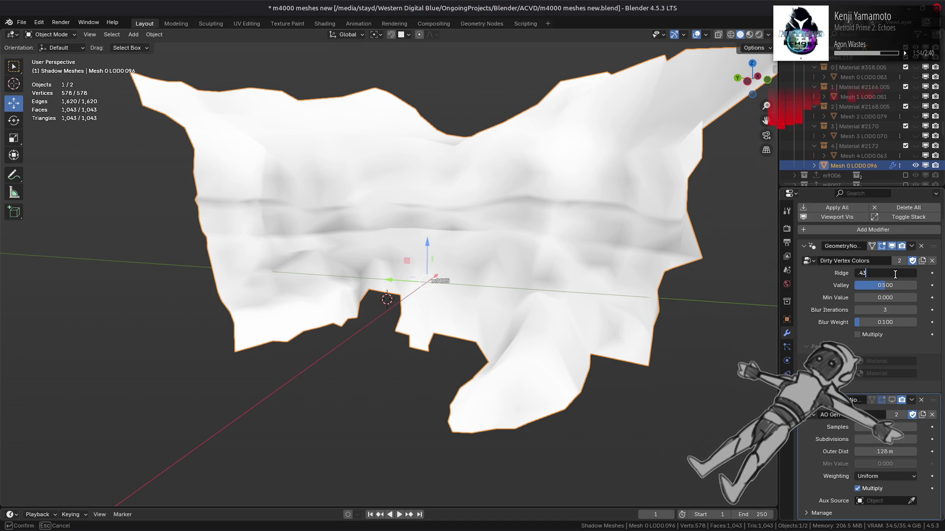
{"action": "key", "text": "Return"}
Raise Blur Iterations to 5 and view the textured terrain in Material Preview
{"action": "scroll", "coordinate": [686, 291], "scroll_direction": "down", "scroll_amount": 5}
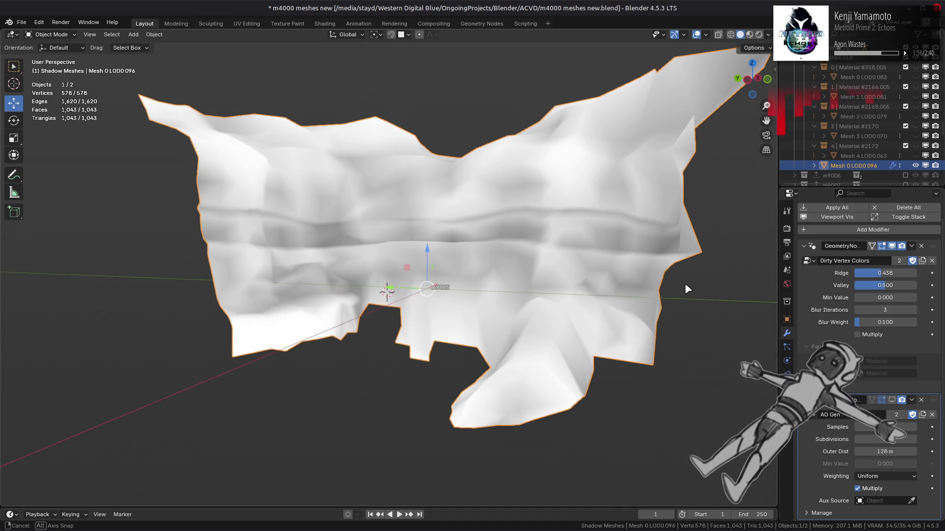
{"action": "key", "text": "BackSpace"}
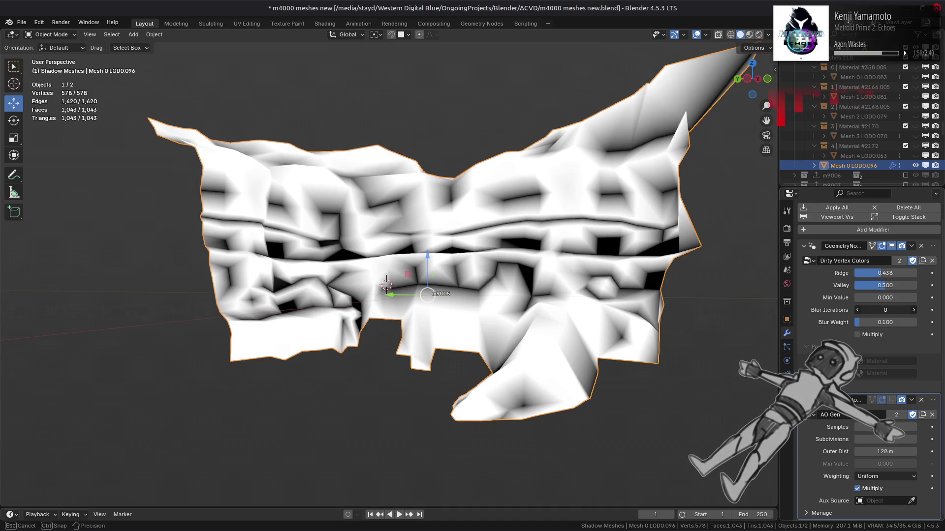
{"action": "left_click_drag", "start_coordinate": [914, 311], "coordinate": [920, 315]}
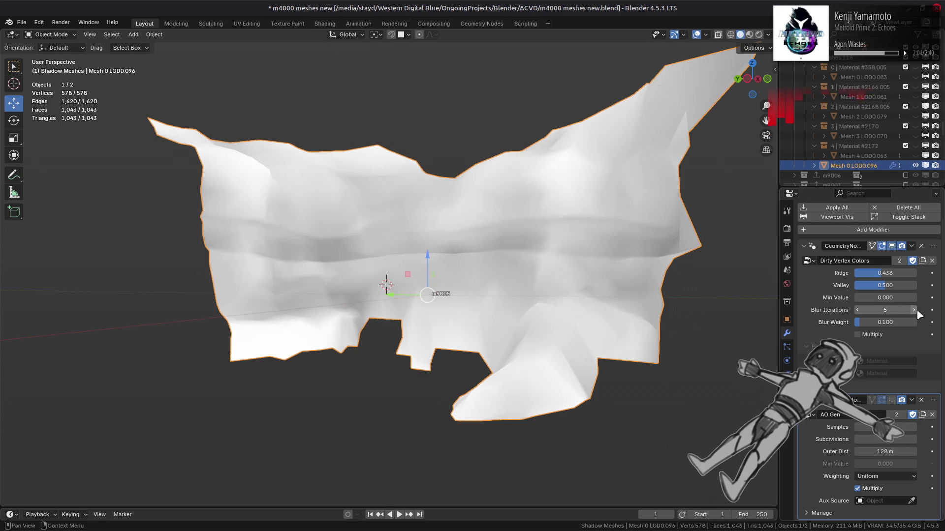
{"action": "mouse_move", "coordinate": [670, 271]}
{"action": "middle_mouse_down"}
{"action": "mouse_move", "coordinate": [660, 297]}
{"action": "mouse_move", "coordinate": [652, 275]}
{"action": "middle_mouse_up"}
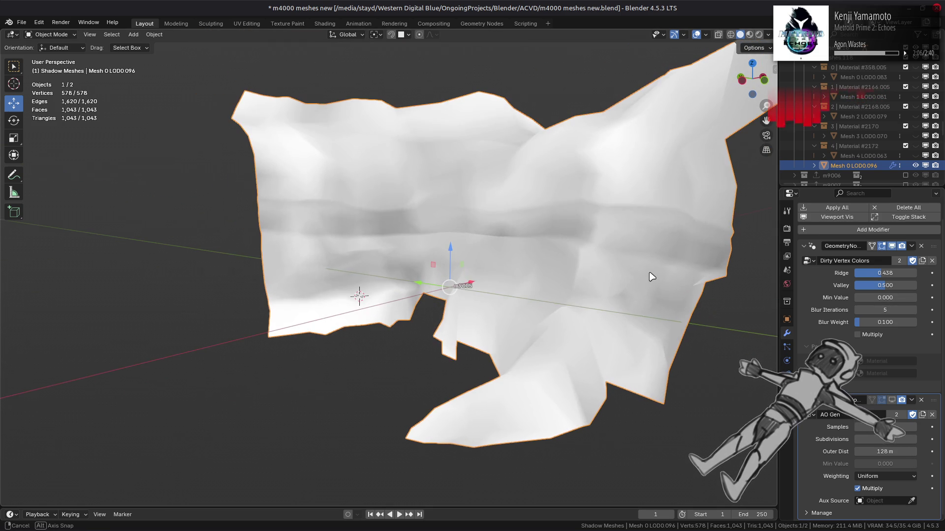
{"action": "left_click", "coordinate": [749, 35]}
{"action": "mouse_move", "coordinate": [640, 187]}
{"action": "middle_mouse_down"}
{"action": "mouse_move", "coordinate": [624, 211]}
{"action": "mouse_move", "coordinate": [655, 246]}
{"action": "middle_mouse_up"}
{"action": "left_click", "coordinate": [892, 247]}
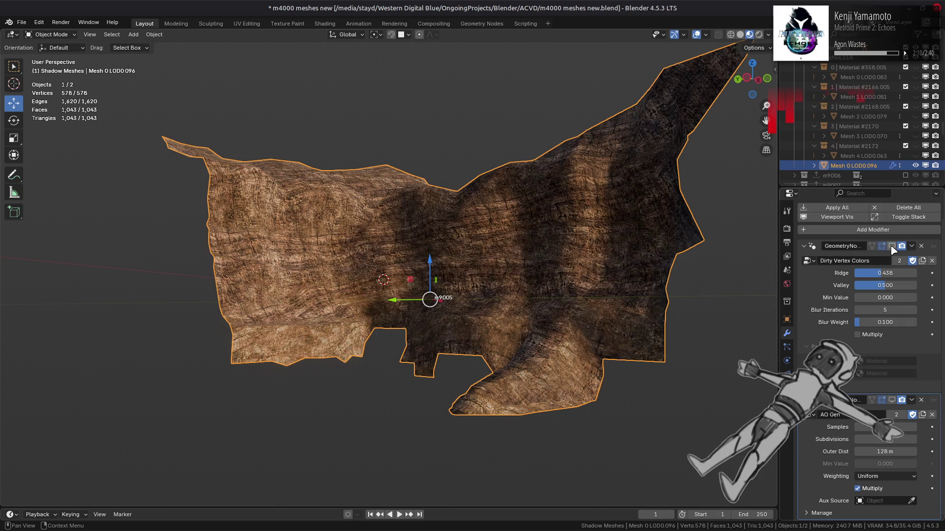
Toggle the dirt and AO Gen shading on and off to compare the terrain
{"action": "left_click", "coordinate": [892, 247]}
{"action": "left_click", "coordinate": [893, 248]}
{"action": "left_click", "coordinate": [892, 247]}
{"action": "left_click", "coordinate": [892, 247]}
{"action": "left_click", "coordinate": [892, 248]}
{"action": "left_click", "coordinate": [893, 247]}
{"action": "left_click", "coordinate": [892, 247]}
{"action": "left_click", "coordinate": [893, 247]}
{"action": "middle_click_drag", "start_coordinate": [673, 275], "coordinate": [867, 394]}
{"action": "left_click", "coordinate": [892, 400]}
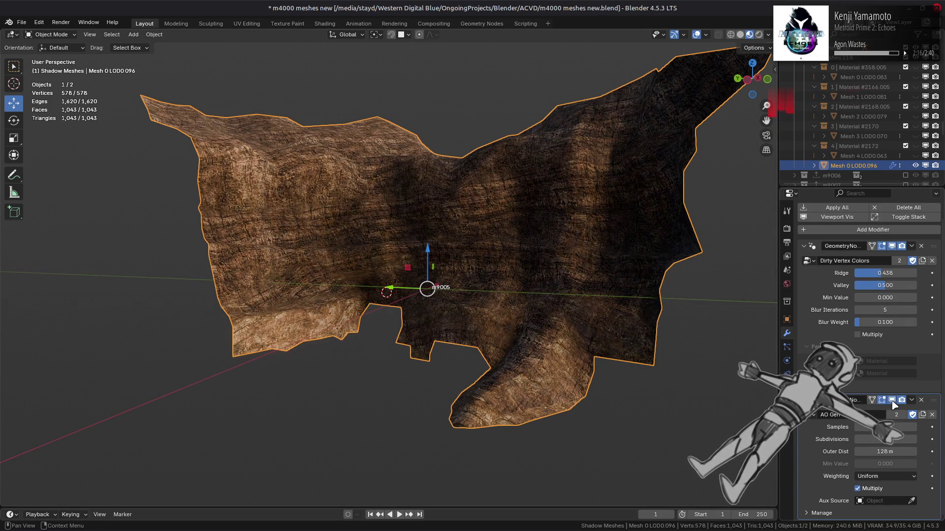
Set Dirty Vertex Colors Blur Iterations to 0, Ridge to 0 and Valley to 0.7
{"action": "left_click_drag", "start_coordinate": [893, 310], "coordinate": [866, 310]}
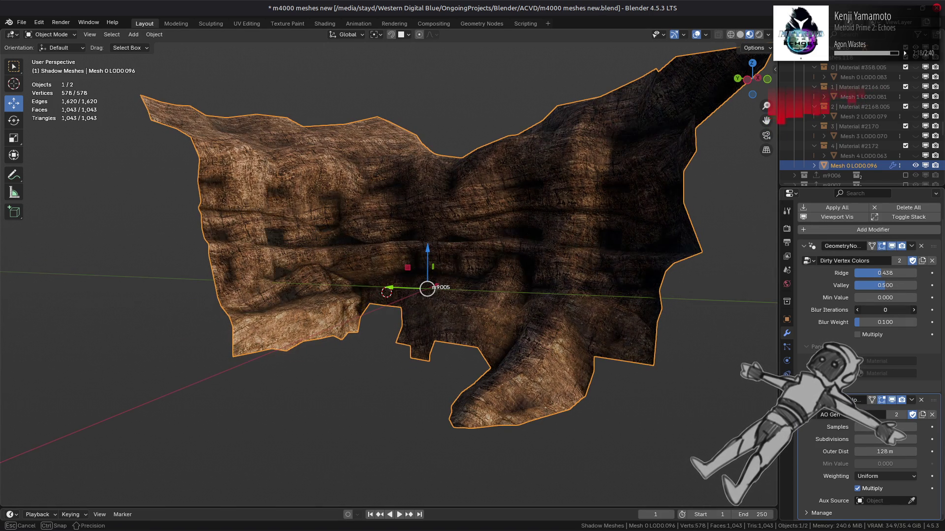
{"action": "left_click_drag", "start_coordinate": [904, 276], "coordinate": [858, 275]}
{"action": "left_click", "coordinate": [882, 284]}
{"action": "type", "text": "0.7"}
{"action": "key", "text": "Return"}
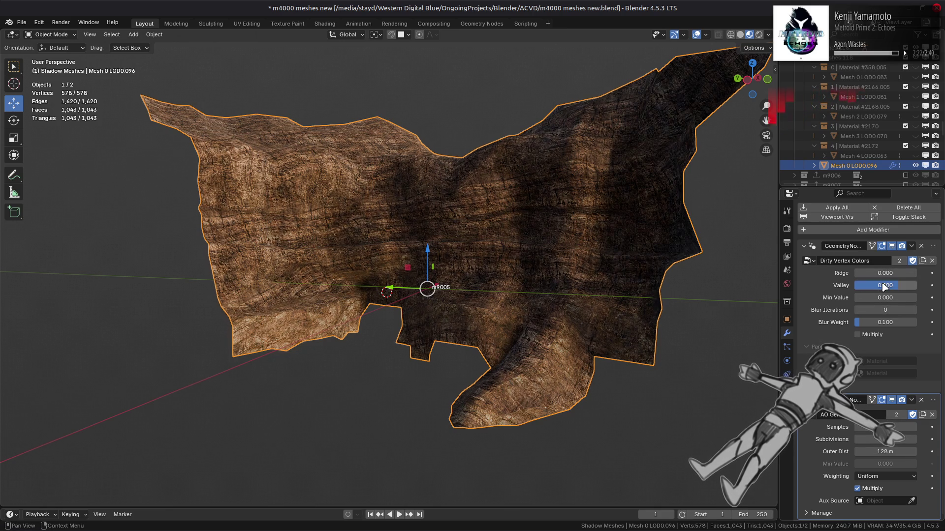
Compare AO Gen on and off in solid shading, then return to Material Preview
{"action": "left_click", "coordinate": [741, 35]}
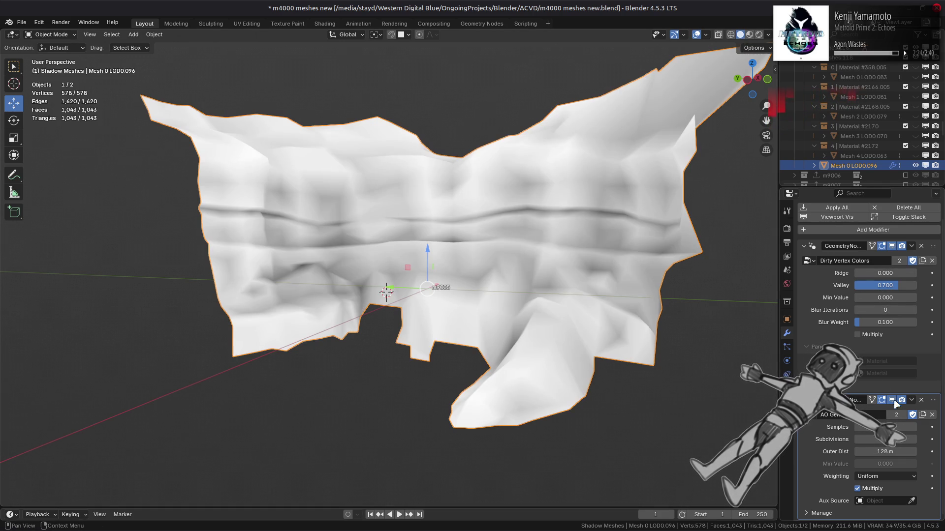
{"action": "left_click", "coordinate": [892, 400]}
{"action": "left_click", "coordinate": [892, 400]}
{"action": "left_click", "coordinate": [891, 400]}
{"action": "left_click", "coordinate": [892, 400]}
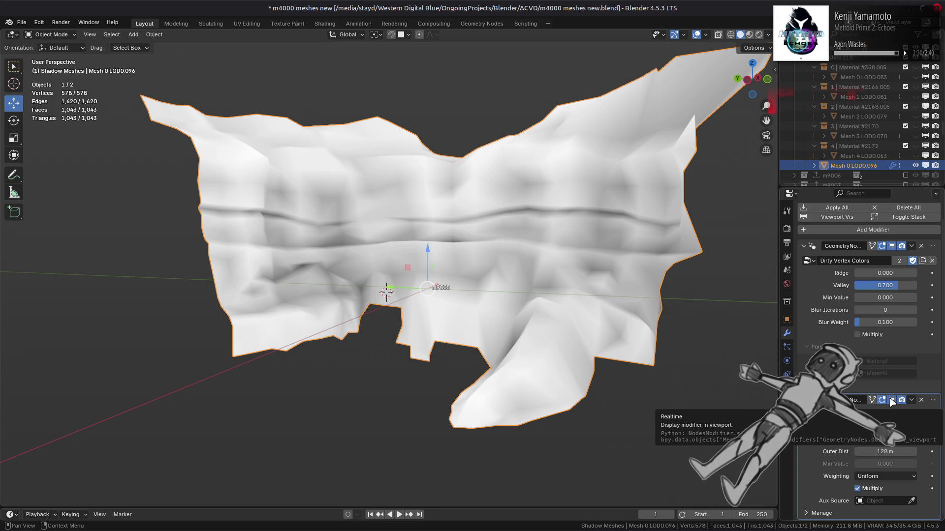
{"action": "left_click", "coordinate": [892, 400]}
{"action": "left_click", "coordinate": [892, 400]}
{"action": "left_click", "coordinate": [891, 400]}
{"action": "left_click", "coordinate": [892, 400]}
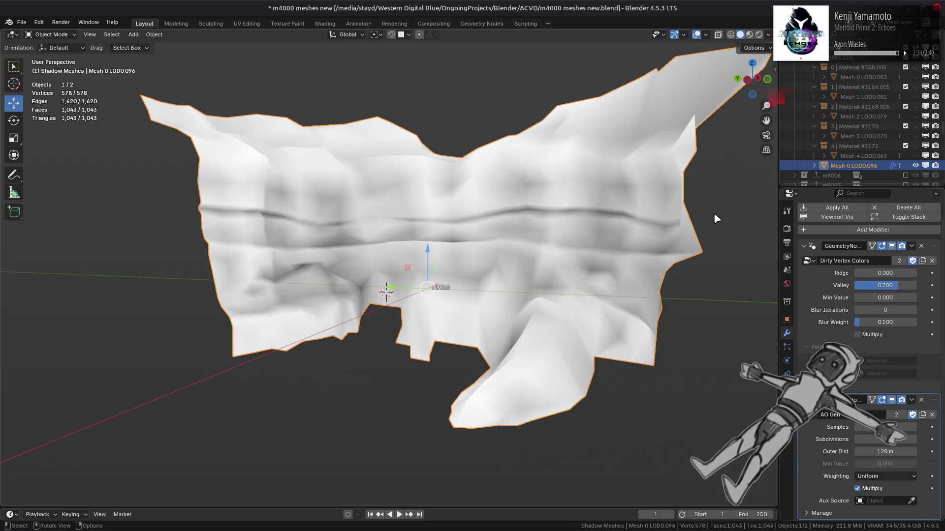
{"action": "left_click", "coordinate": [749, 34]}
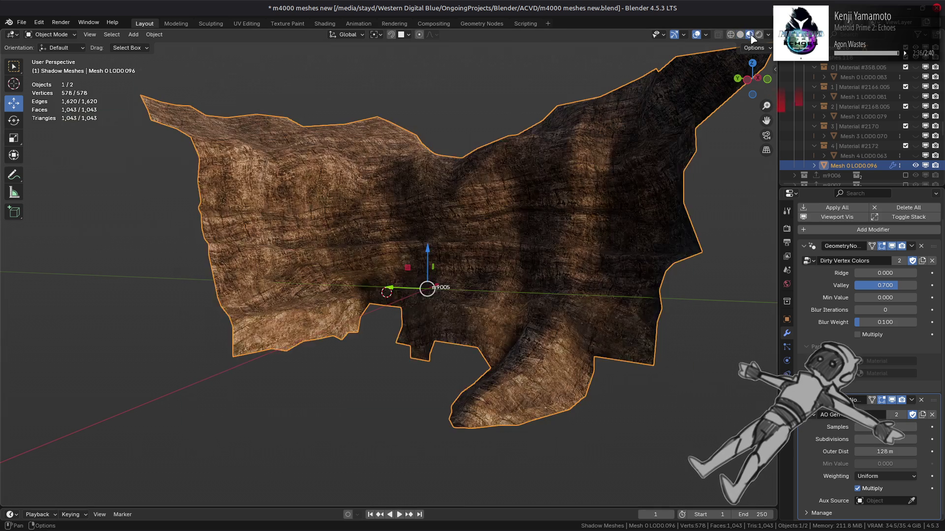
{"action": "left_click", "coordinate": [892, 246]}
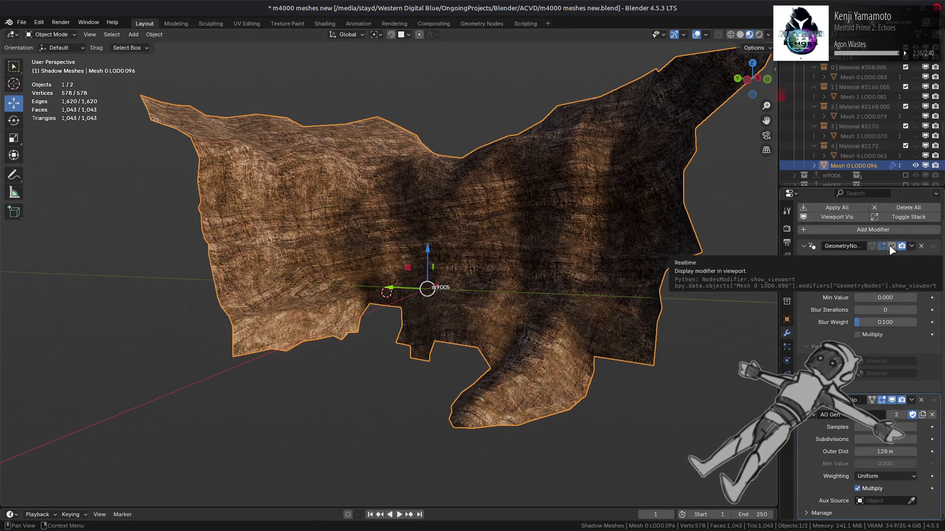
Restore the dirt shading and set the Dirty Vertex Colors Valley to 0.700
{"action": "left_click", "coordinate": [892, 246]}
{"action": "left_click_drag", "start_coordinate": [885, 286], "coordinate": [911, 294]}
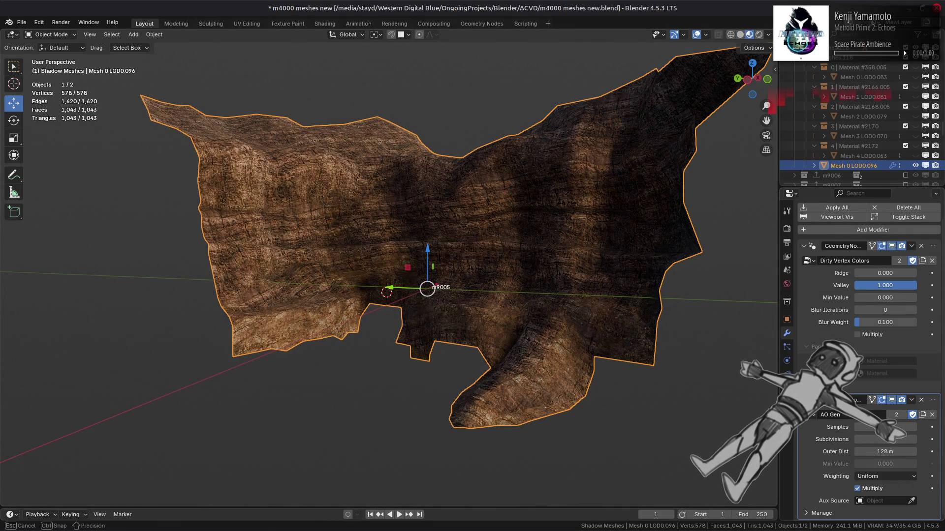
{"action": "left_click", "coordinate": [906, 285]}
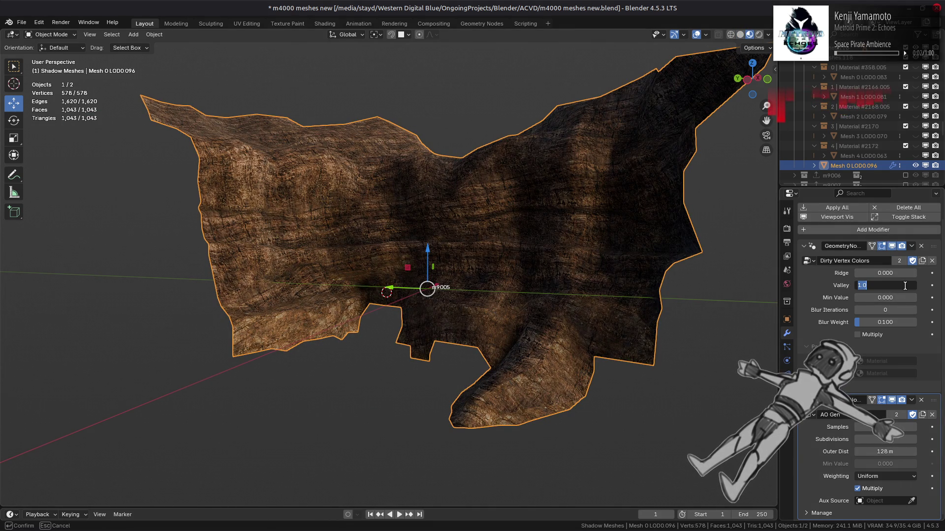
{"action": "key", "text": "BackSpace"}
{"action": "key", "text": "Return"}
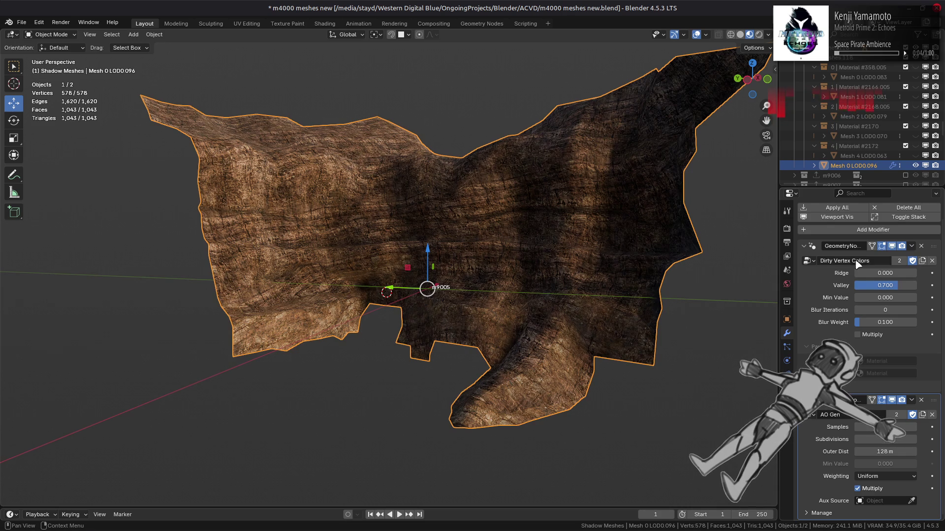
Toggle the modifiers' viewport display to compare shading, then orbit around the terrain mesh
{"action": "left_click", "coordinate": [844, 217]}
{"action": "left_click", "coordinate": [845, 218]}
{"action": "left_click", "coordinate": [844, 219]}
{"action": "left_click", "coordinate": [845, 219]}
{"action": "left_click", "coordinate": [844, 219]}
{"action": "left_click", "coordinate": [845, 219]}
{"action": "left_click", "coordinate": [845, 219]}
{"action": "left_click", "coordinate": [844, 219]}
{"action": "middle_click_drag", "start_coordinate": [570, 251], "coordinate": [626, 256]}
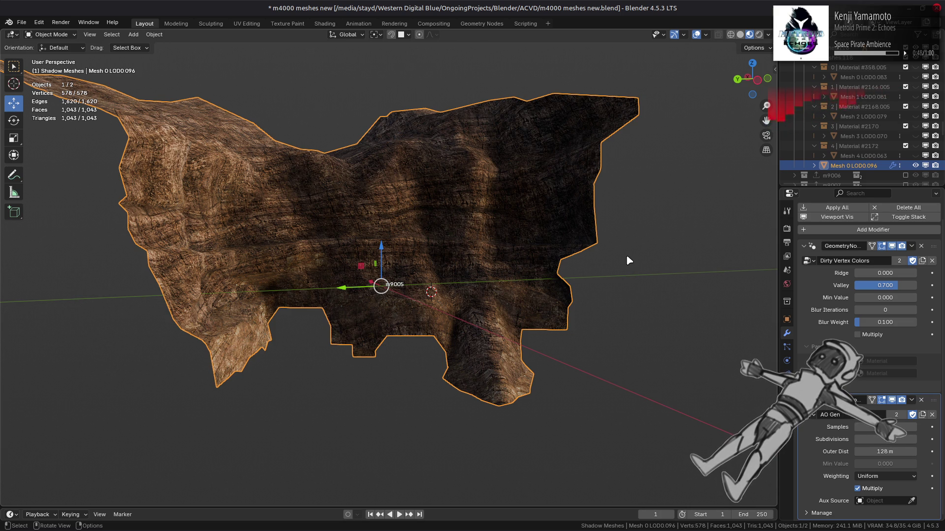
{"action": "mouse_move", "coordinate": [628, 260]}
{"action": "middle_mouse_down"}
{"action": "mouse_move", "coordinate": [512, 257]}
{"action": "mouse_move", "coordinate": [580, 251]}
{"action": "middle_mouse_up"}
Set AO Gen Samples to 16, then adjust it again while inspecting in solid shading
{"action": "key", "text": "alt+a"}
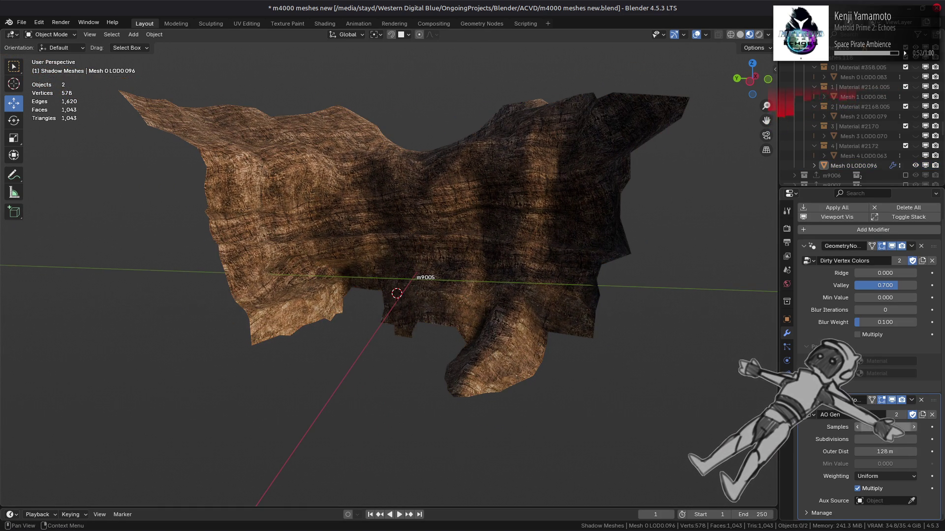
{"action": "left_click", "coordinate": [885, 427]}
{"action": "type", "text": "16"}
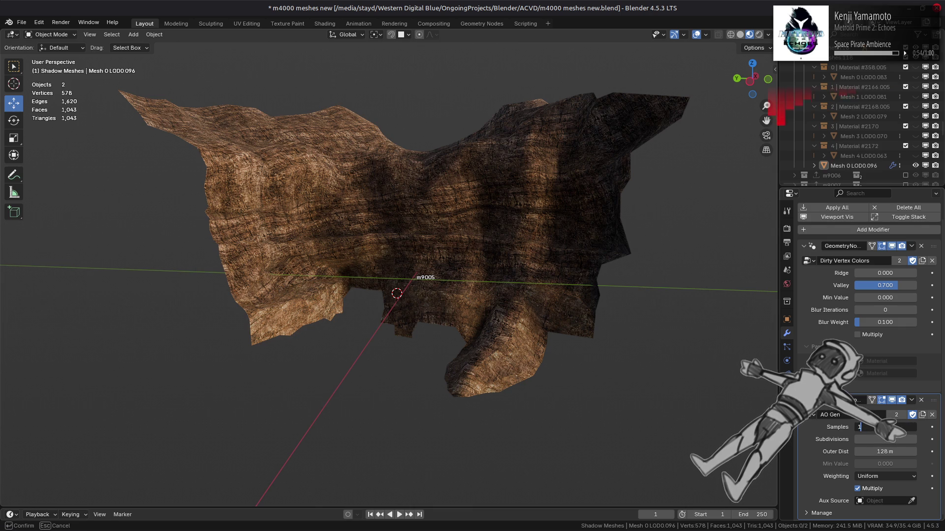
{"action": "key", "text": "Return"}
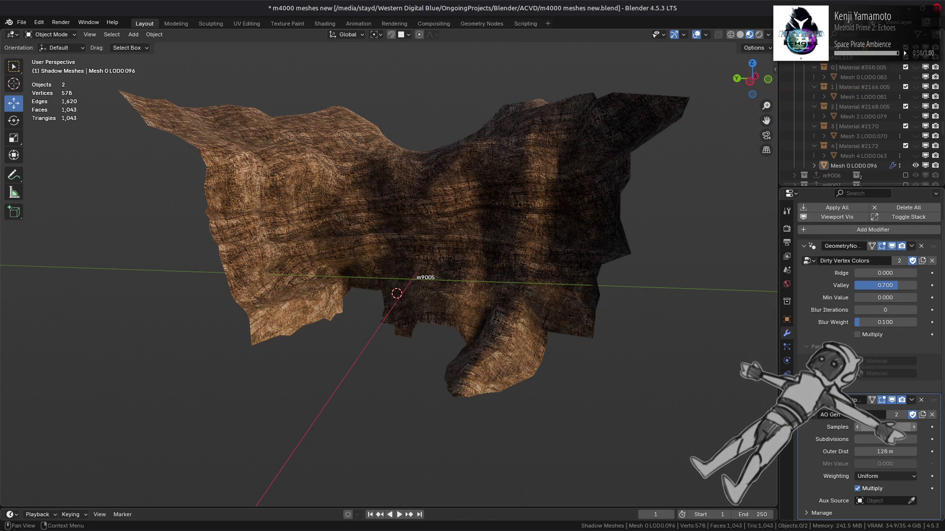
{"action": "left_click", "coordinate": [740, 35]}
{"action": "double_click", "coordinate": [886, 427]}
{"action": "type", "text": "1"}
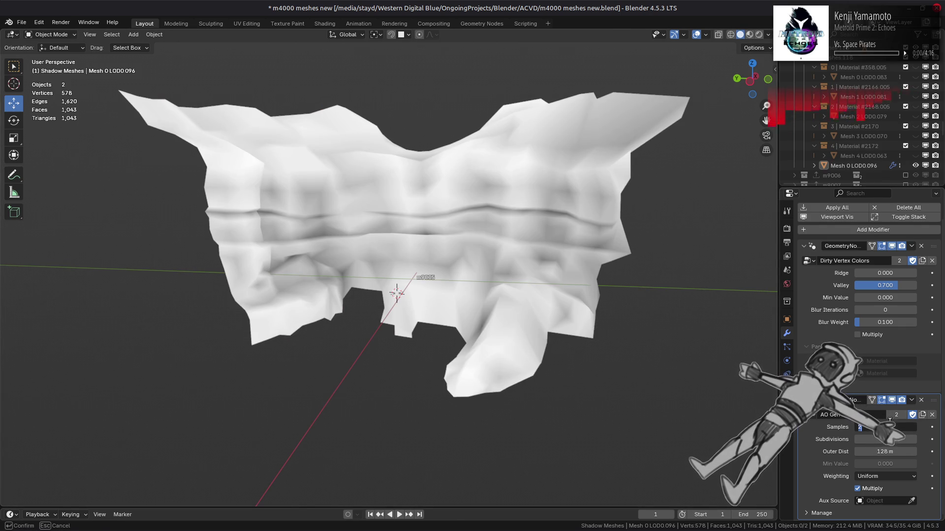
{"action": "key", "text": "Return"}
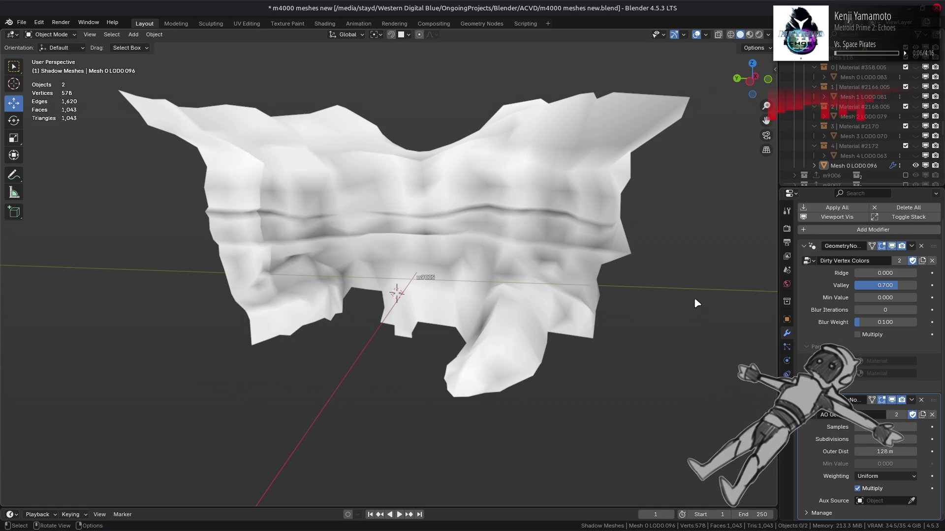
{"action": "left_click", "coordinate": [749, 35]}
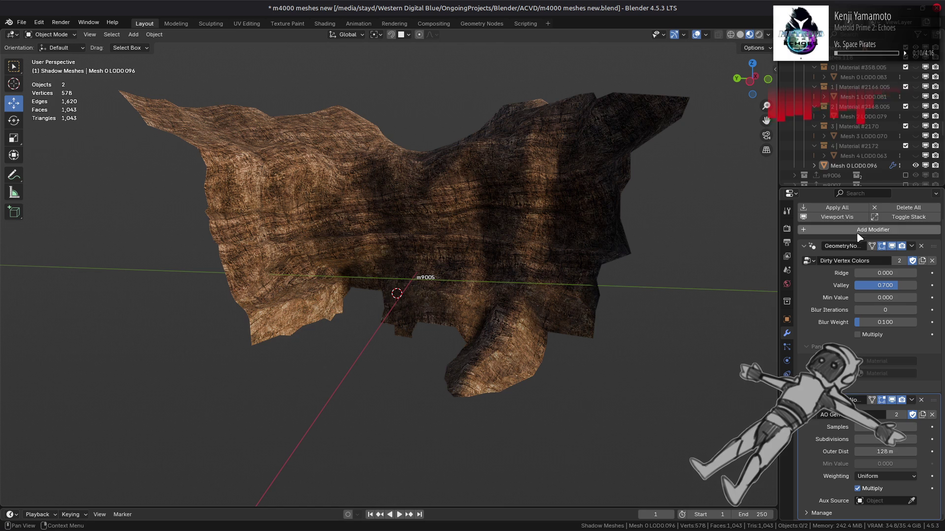
Compare the shading with modifiers hidden and shown, then delete the AO Gen modifier
{"action": "left_click", "coordinate": [839, 218]}
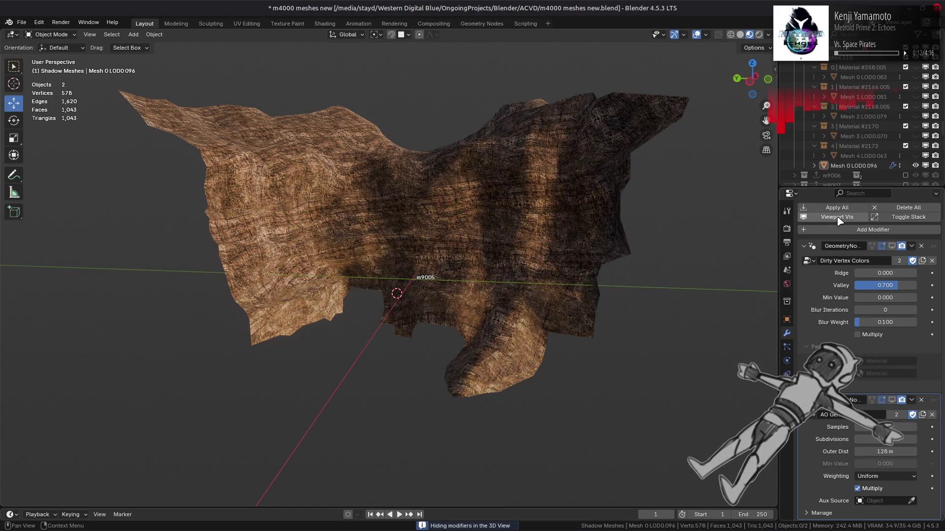
{"action": "left_click", "coordinate": [838, 218]}
{"action": "left_click", "coordinate": [838, 219]}
{"action": "left_click", "coordinate": [839, 219]}
{"action": "left_click", "coordinate": [839, 219]}
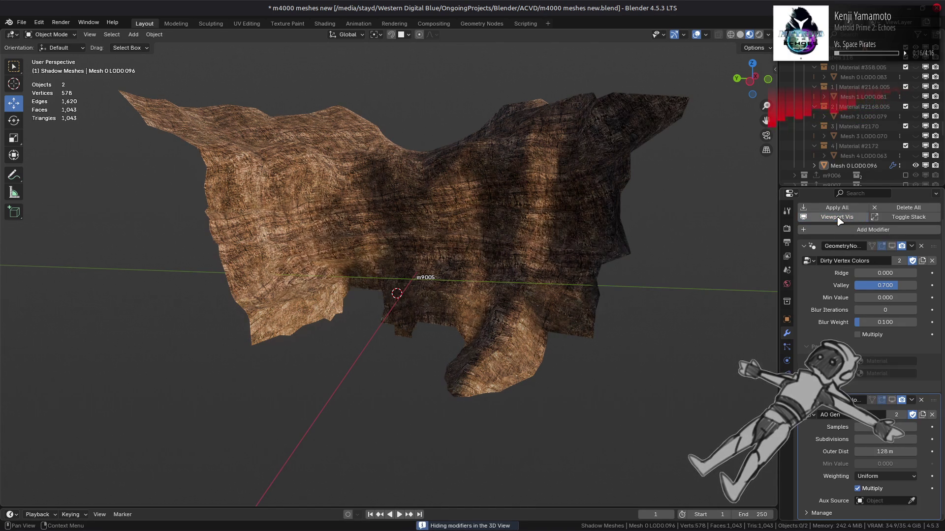
{"action": "left_click", "coordinate": [838, 218]}
{"action": "left_click", "coordinate": [839, 219]}
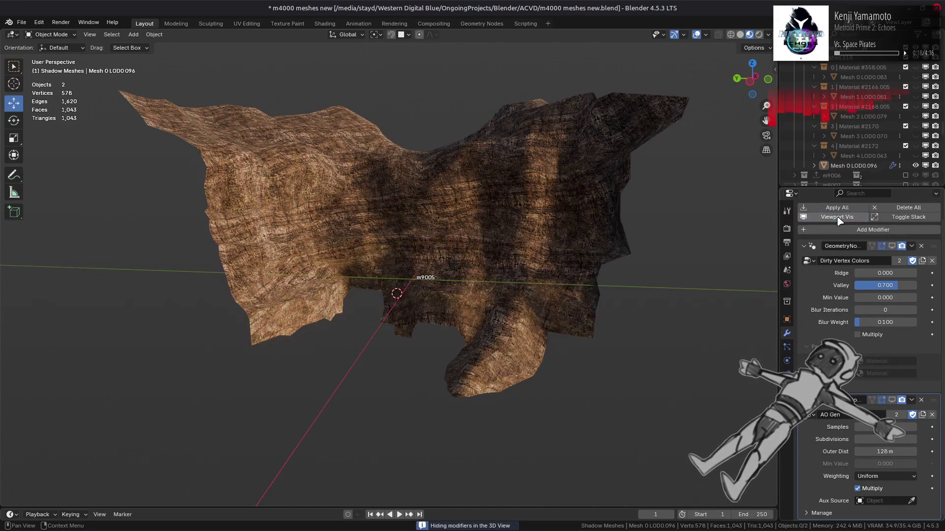
{"action": "left_click", "coordinate": [839, 219]}
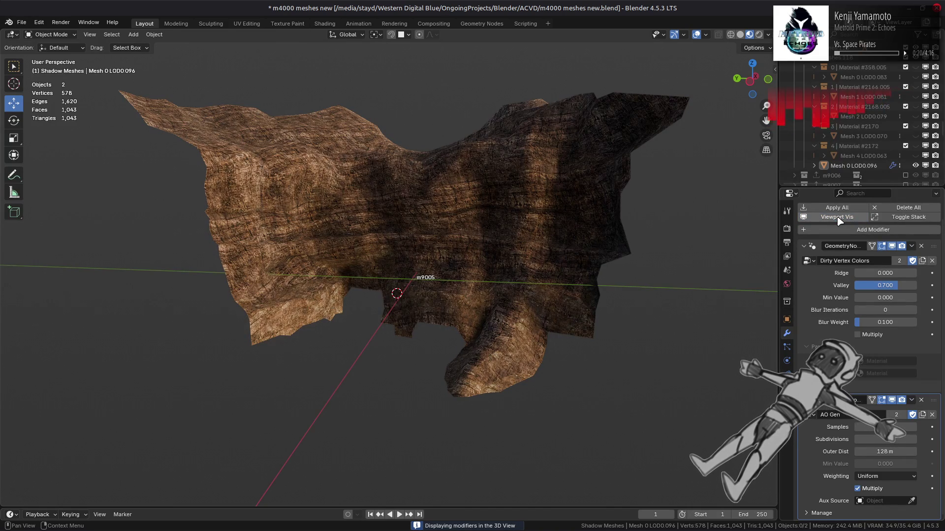
{"action": "left_click", "coordinate": [838, 218]}
{"action": "left_click", "coordinate": [839, 218]}
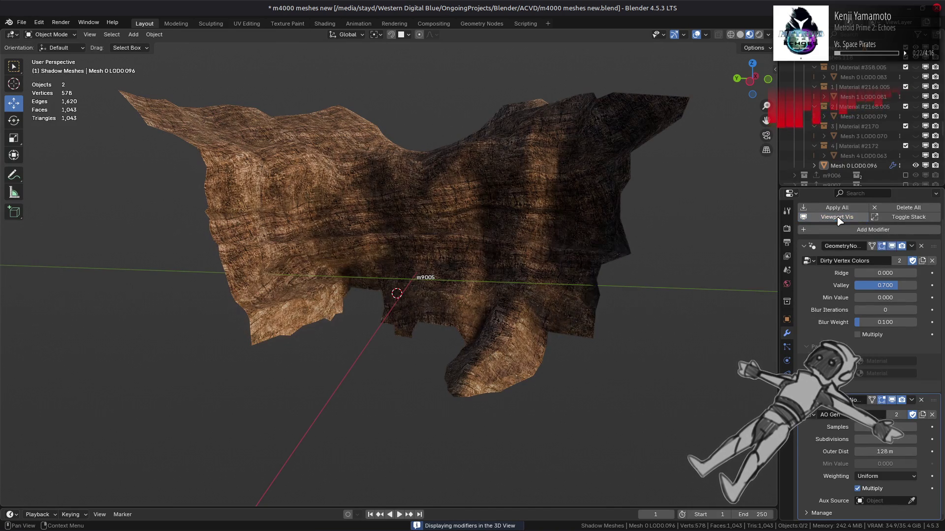
{"action": "left_click", "coordinate": [922, 401]}
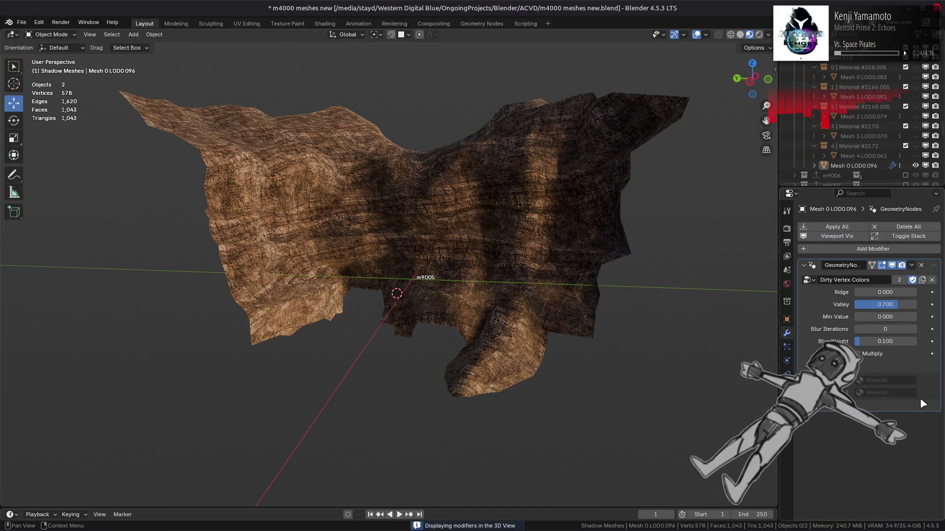
Undo and redo the AO Gen removal to compare the mesh with and without it
{"action": "middle_click_drag", "start_coordinate": [564, 289], "coordinate": [536, 279]}
{"action": "scroll", "coordinate": [531, 275], "scroll_direction": "up", "scroll_amount": 2}
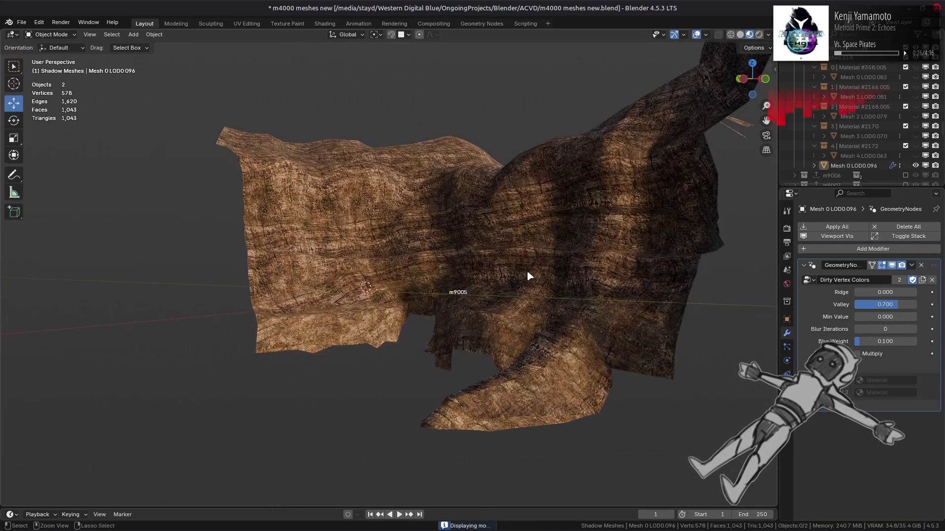
{"action": "key", "text": "ctrl+z"}
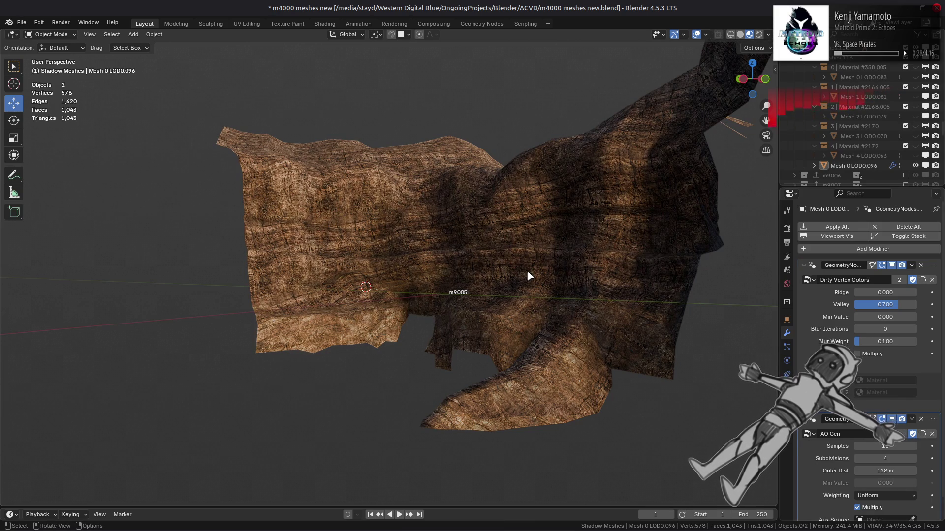
{"action": "middle_click_drag", "start_coordinate": [527, 273], "coordinate": [566, 284]}
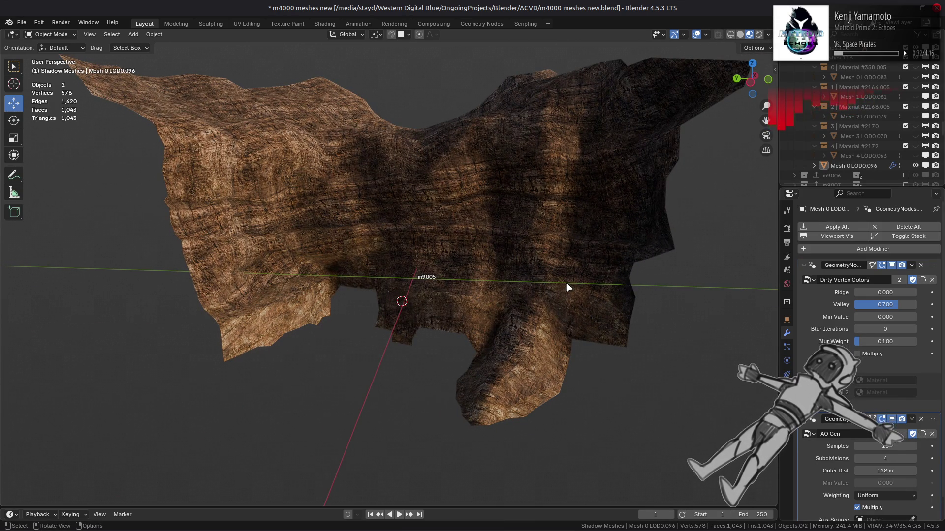
{"action": "key", "text": "ctrl+shift+z"}
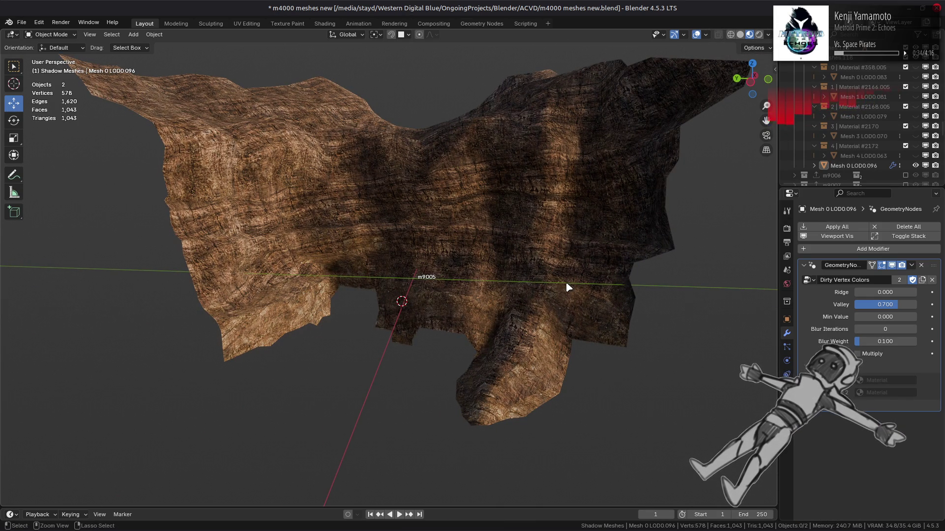
Set Ridge to 0.300 and Blur Iterations to 1, viewing in solid shading
{"action": "left_click", "coordinate": [883, 292]}
{"action": "key", "text": "BackSpace"}
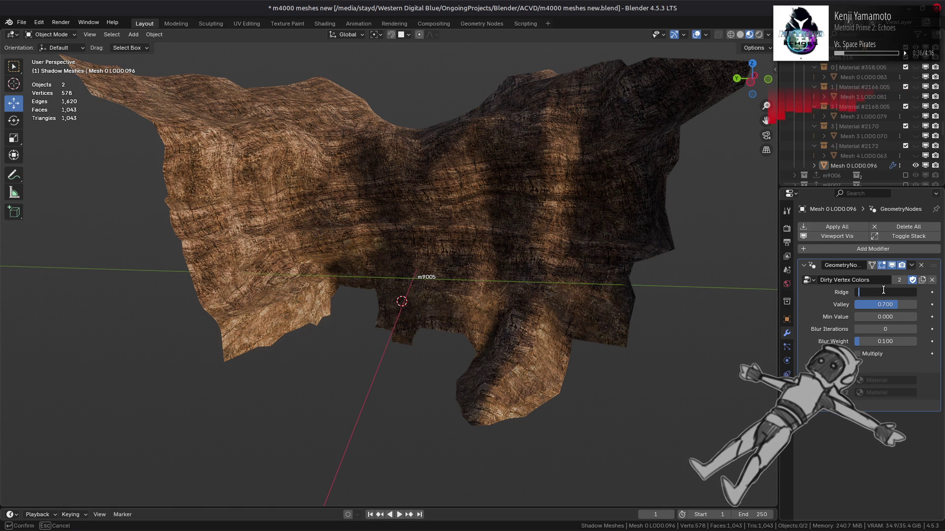
{"action": "type", "text": "0.3"}
{"action": "key", "text": "Return"}
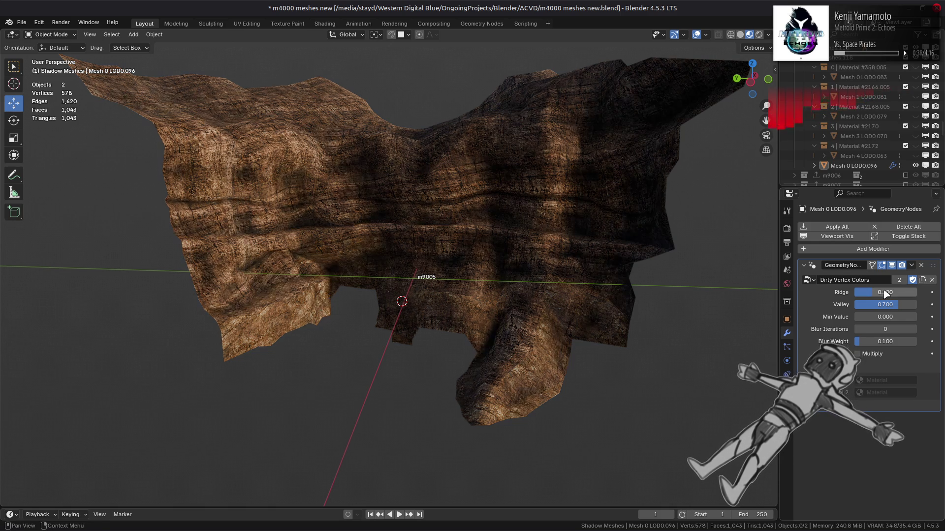
{"action": "middle_click_drag", "start_coordinate": [581, 190], "coordinate": [581, 184]}
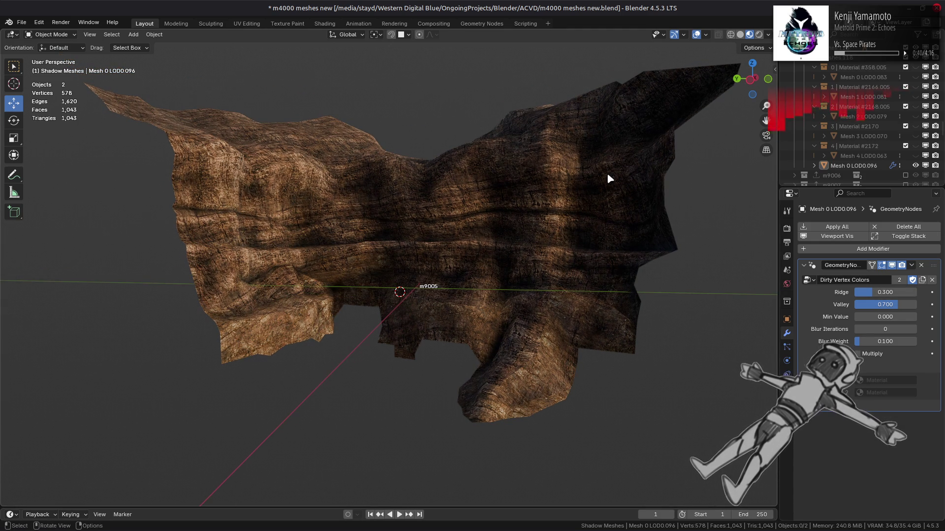
{"action": "left_click", "coordinate": [740, 35]}
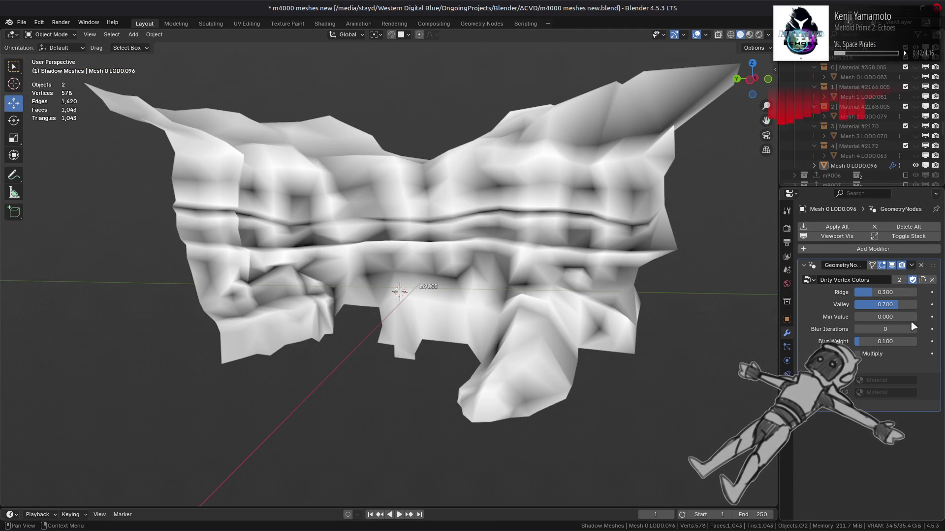
{"action": "left_click", "coordinate": [913, 329]}
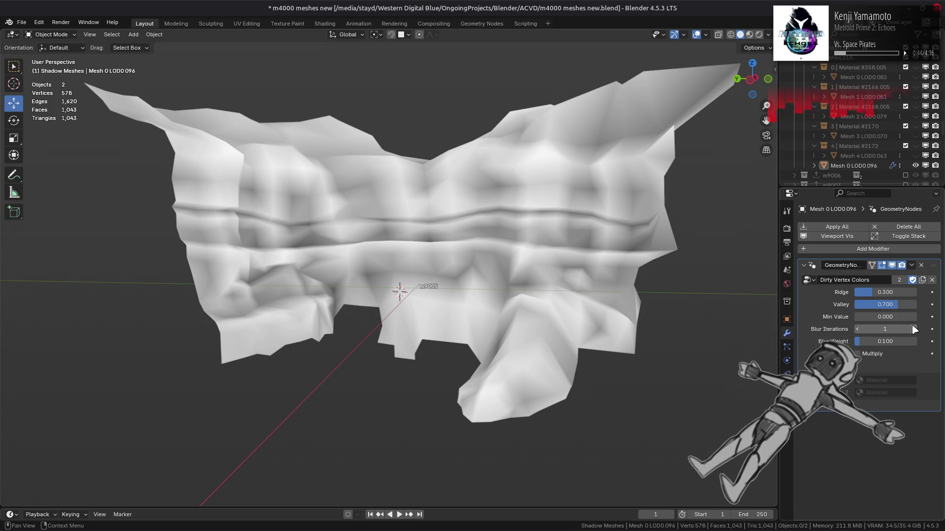
Step through undo and redo to compare the mesh before and after the Ridge and blur changes
{"action": "key", "text": "ctrl+z"}
{"action": "key", "text": "ctrl+z"}
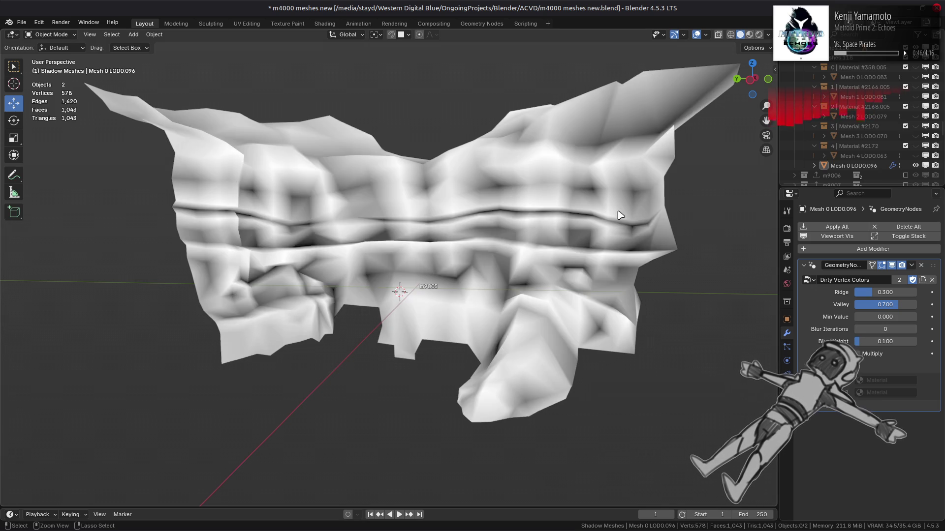
{"action": "key", "text": "ctrl+shift+z"}
{"action": "key", "text": "ctrl+z"}
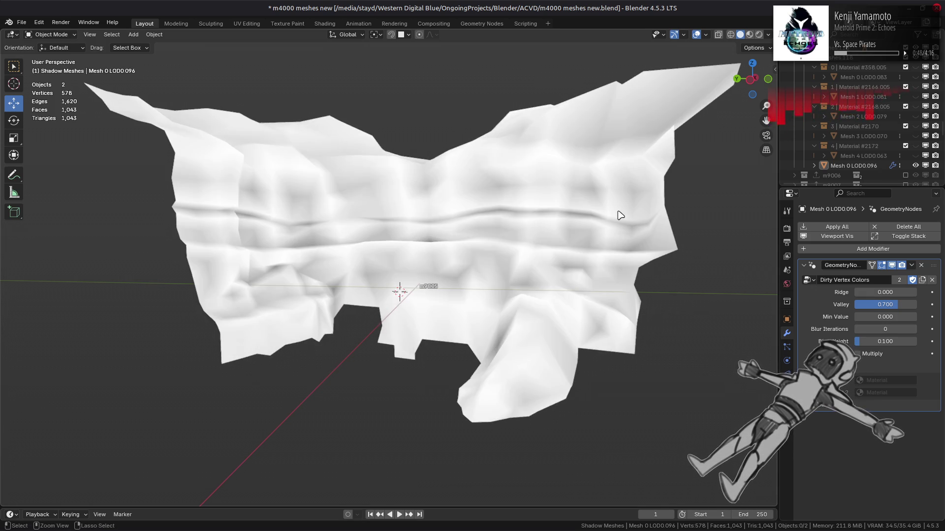
{"action": "middle_click_drag", "start_coordinate": [597, 226], "coordinate": [591, 232]}
{"action": "key", "text": "ctrl+shift+z"}
{"action": "key", "text": "ctrl+z"}
{"action": "key", "text": "ctrl+shift+z"}
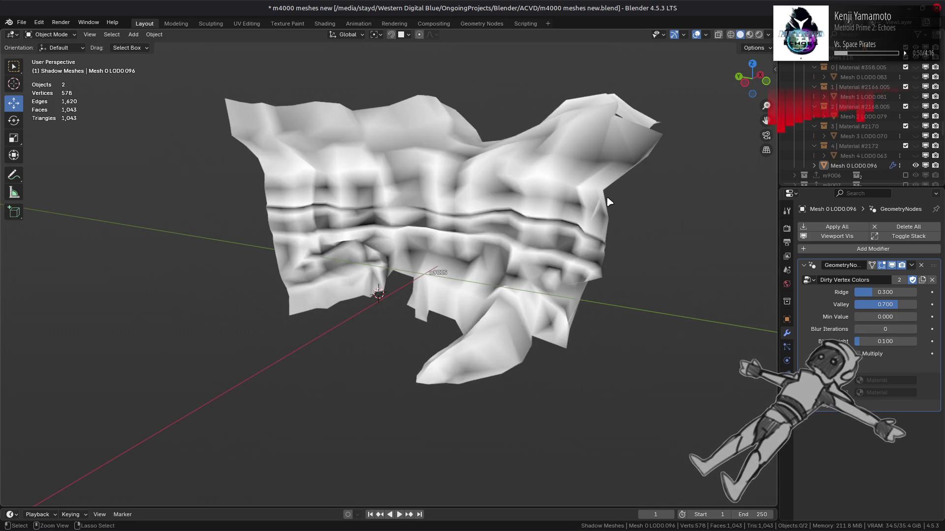
{"action": "key", "text": "ctrl+z"}
{"action": "scroll", "coordinate": [609, 202], "scroll_direction": "up", "scroll_amount": 1}
{"action": "key", "text": "ctrl+shift+z"}
{"action": "key", "text": "ctrl+shift+z"}
{"action": "middle_click_drag", "start_coordinate": [618, 194], "coordinate": [664, 182]}
{"action": "key", "text": "ctrl+z"}
{"action": "key", "text": "ctrl+shift+z"}
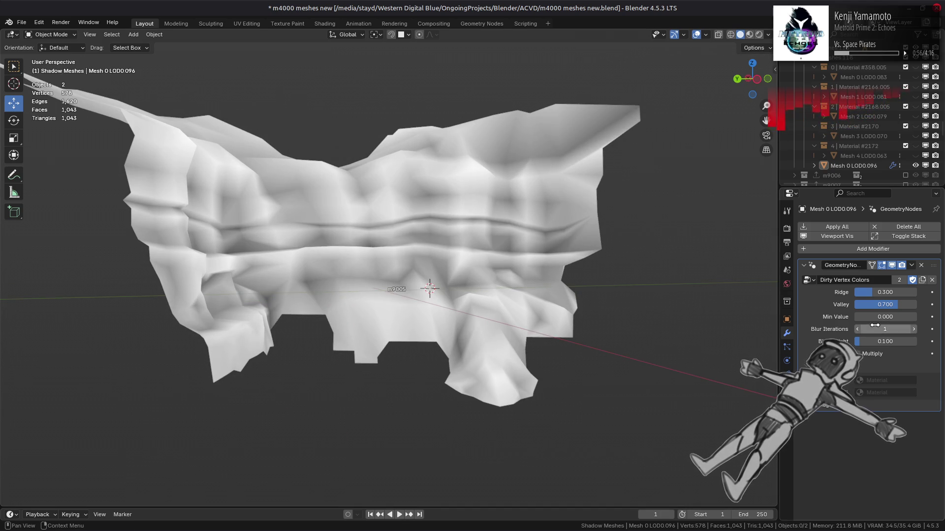
Raise Blur Iterations to 3, set Valley 0.500 and Ridge 0.438, and view in Material Preview
{"action": "left_click_drag", "start_coordinate": [868, 326], "coordinate": [874, 326]}
{"action": "middle_click_drag", "start_coordinate": [726, 297], "coordinate": [772, 289]}
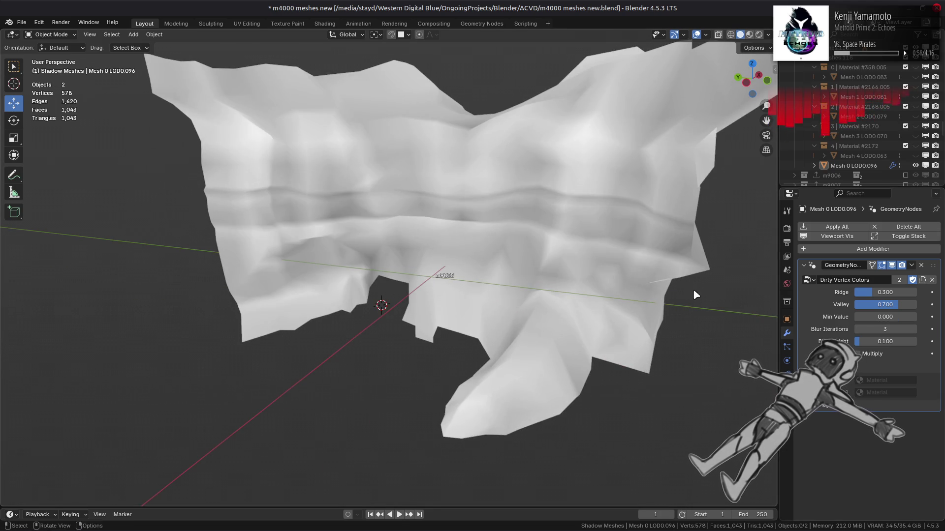
{"action": "middle_click_drag", "start_coordinate": [711, 287], "coordinate": [768, 291]}
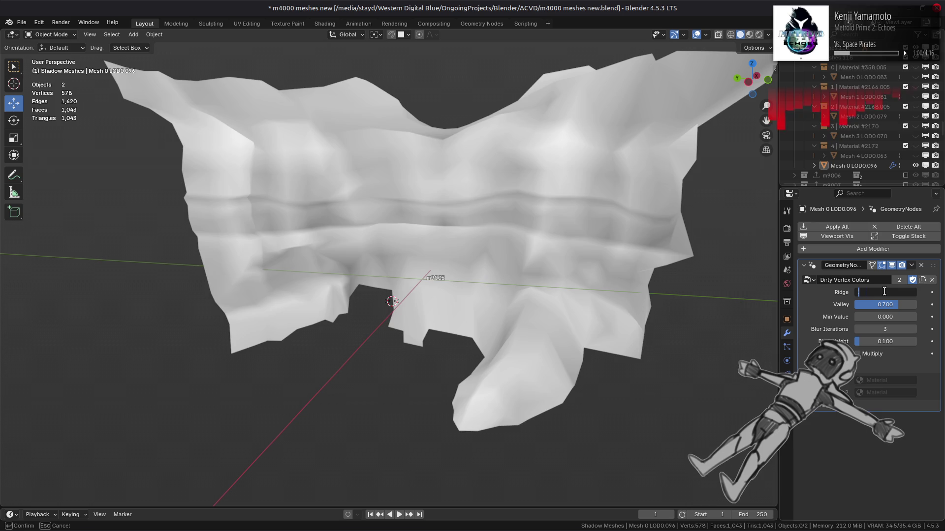
{"action": "scroll", "coordinate": [886, 295], "scroll_direction": "up", "scroll_amount": 2, "text": "ctrl"}
{"action": "scroll", "coordinate": [886, 295], "scroll_direction": "down", "scroll_amount": 2, "text": "ctrl"}
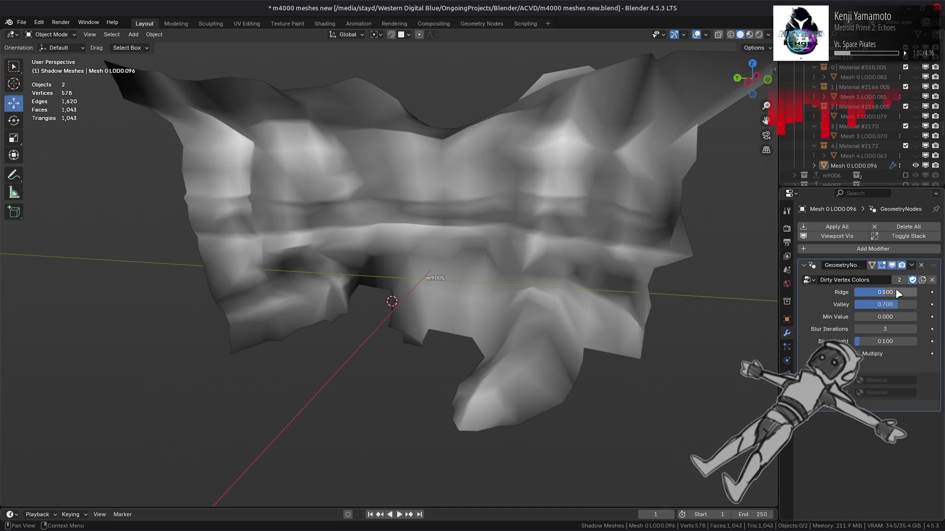
{"action": "left_click_drag", "start_coordinate": [891, 304], "coordinate": [885, 304]}
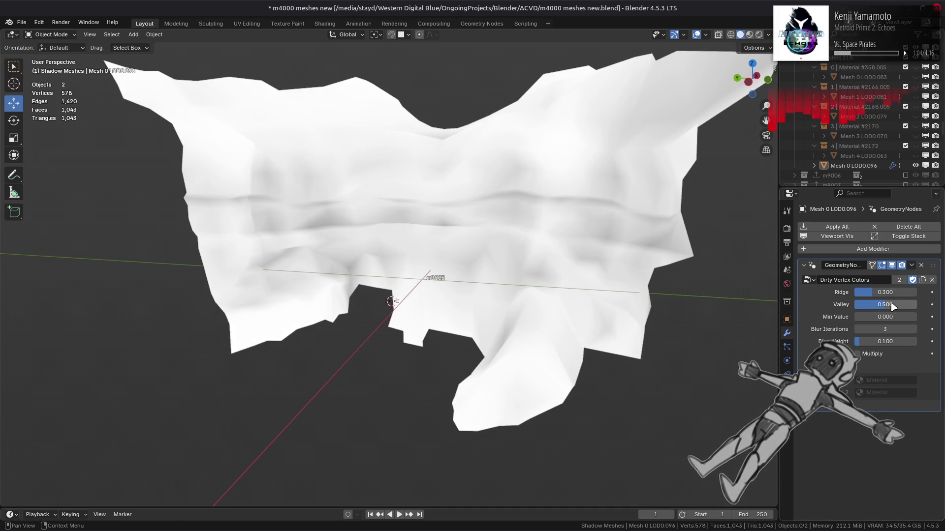
{"action": "left_click", "coordinate": [891, 293]}
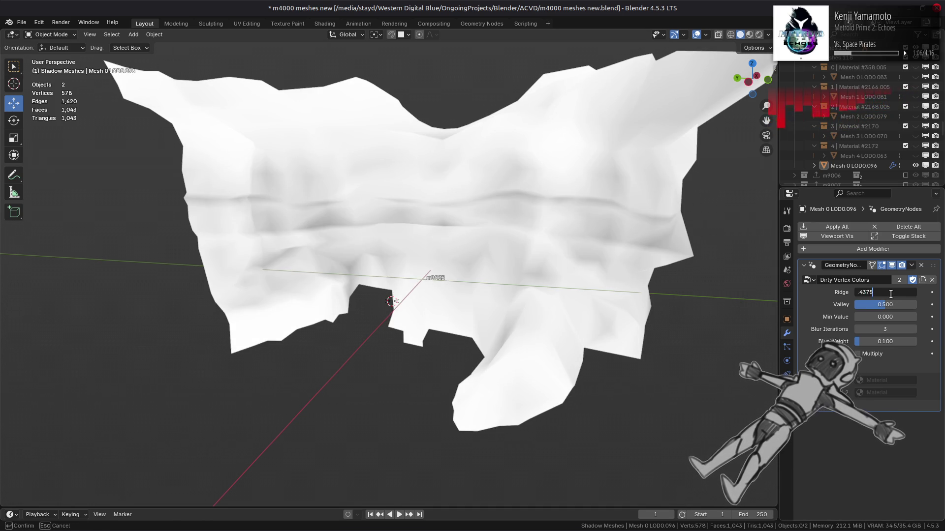
{"action": "key", "text": "Return"}
{"action": "mouse_move", "coordinate": [540, 236]}
{"action": "middle_mouse_down"}
{"action": "mouse_move", "coordinate": [548, 233]}
{"action": "mouse_move", "coordinate": [527, 239]}
{"action": "middle_mouse_up"}
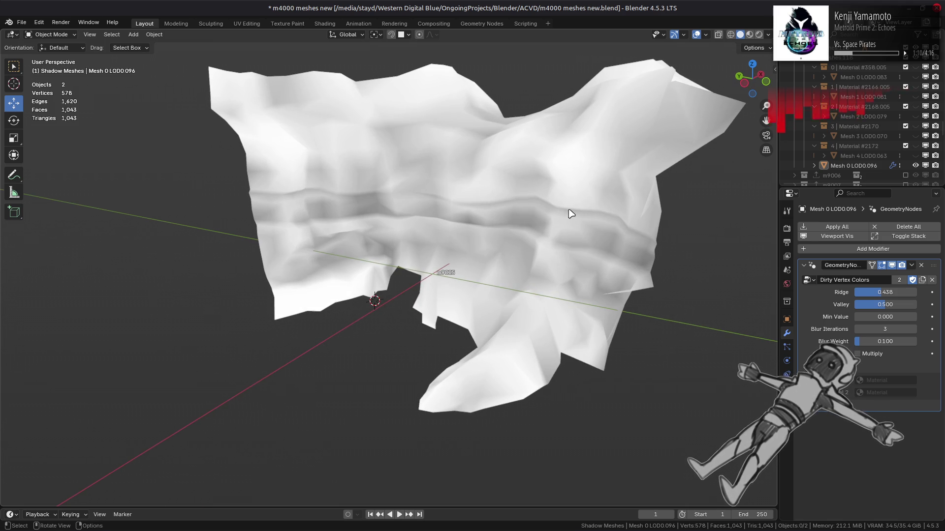
{"action": "left_click", "coordinate": [749, 34]}
{"action": "middle_click_drag", "start_coordinate": [530, 249], "coordinate": [722, 260]}
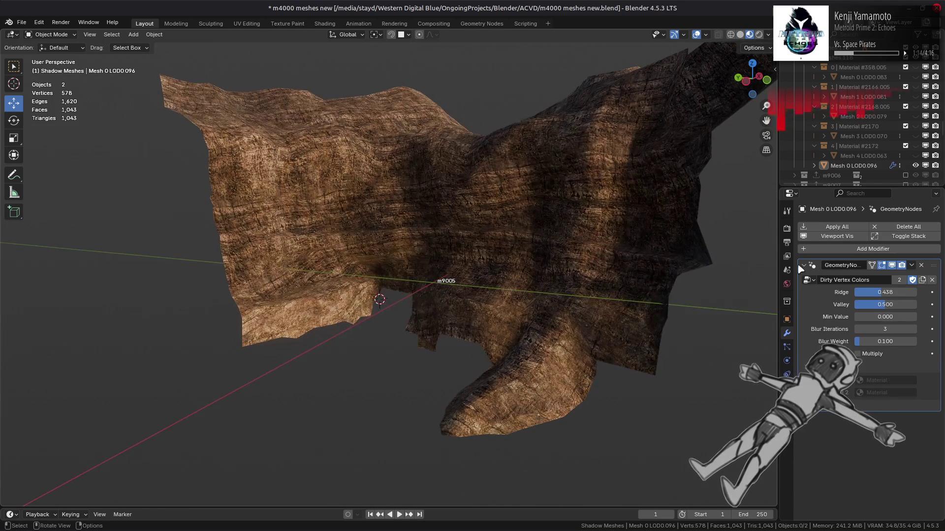
Set Blur Iterations 0, Valley 0.700 and Ridge 0.300, viewing the mesh in solid shading
{"action": "left_click", "coordinate": [892, 265]}
{"action": "left_click", "coordinate": [892, 265]}
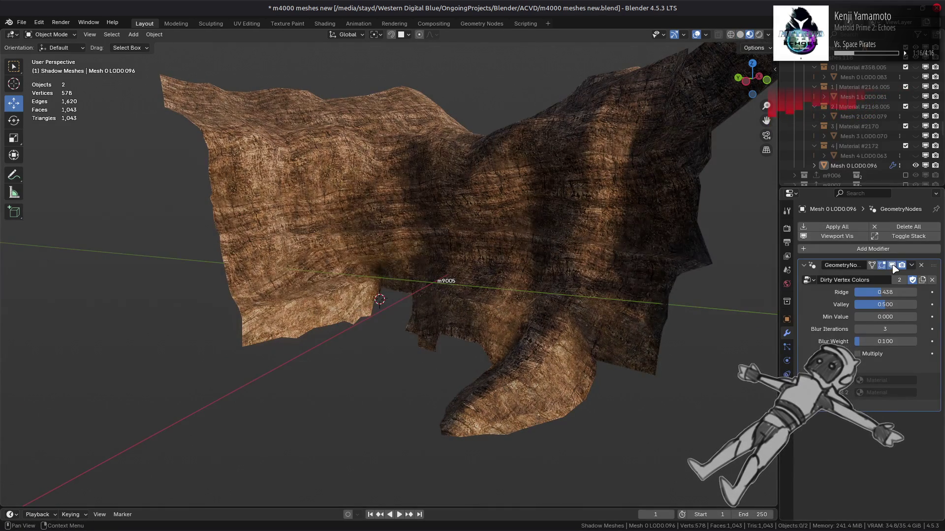
{"action": "middle_click_drag", "start_coordinate": [637, 246], "coordinate": [657, 221]}
{"action": "left_click", "coordinate": [739, 34]}
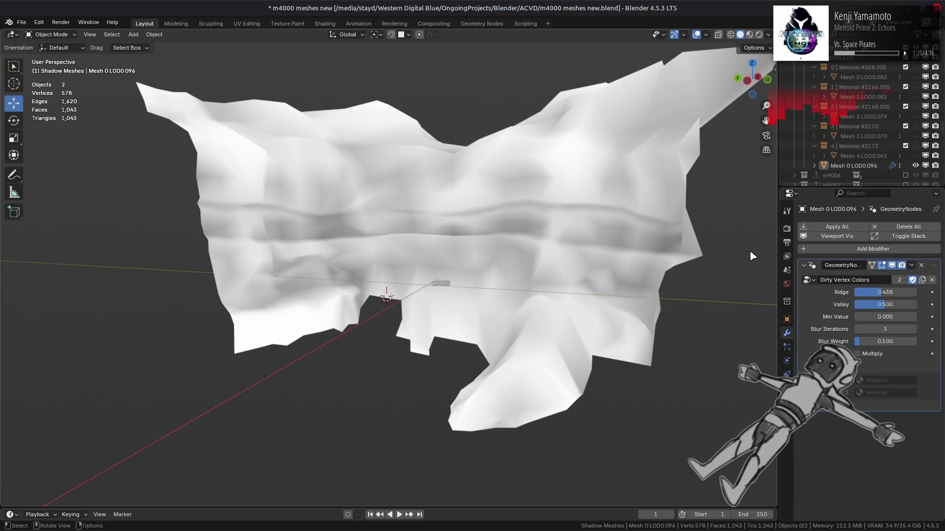
{"action": "left_click_drag", "start_coordinate": [894, 327], "coordinate": [876, 327]}
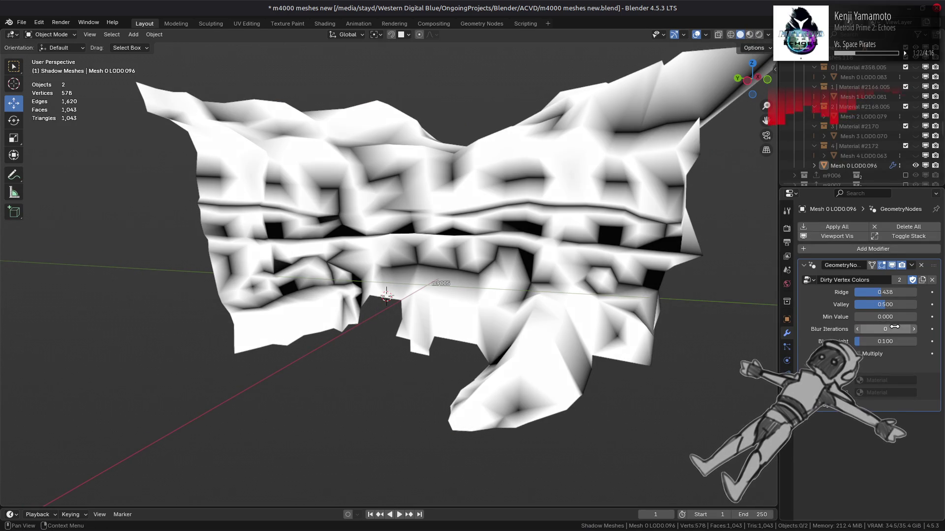
{"action": "left_click", "coordinate": [892, 305]}
{"action": "type", "text": "0.700"}
{"action": "key", "text": "Return"}
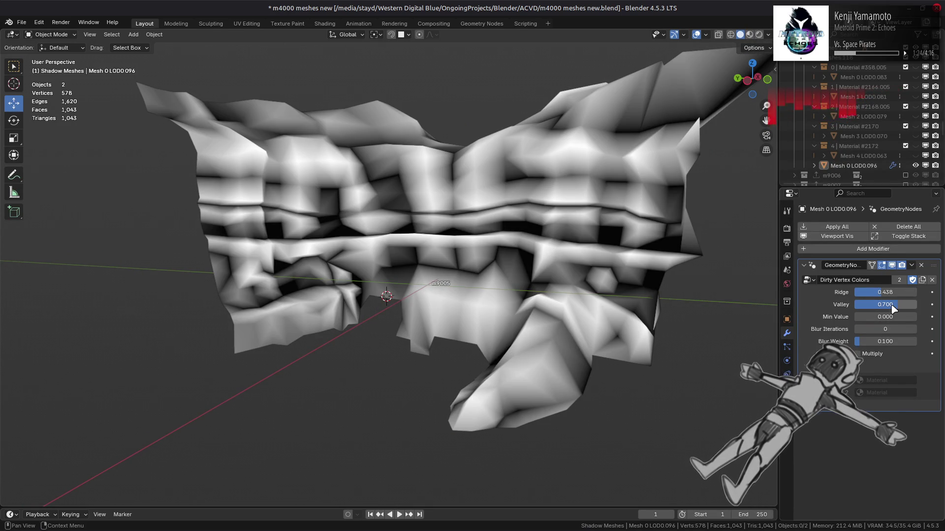
{"action": "type", "text": ".3"}
{"action": "key", "text": "Return"}
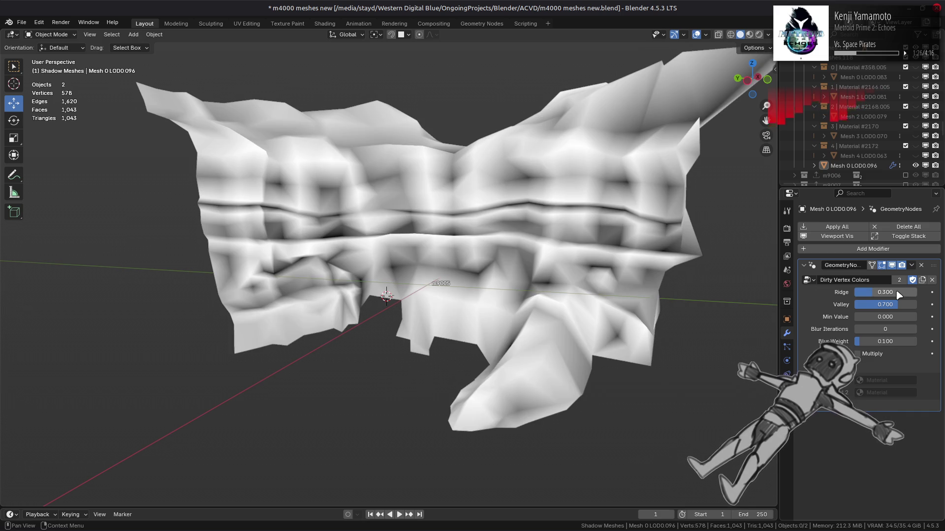
Raise Blur Iterations to 1 and compare the textured mesh with dirt on and off
{"action": "left_click", "coordinate": [916, 329]}
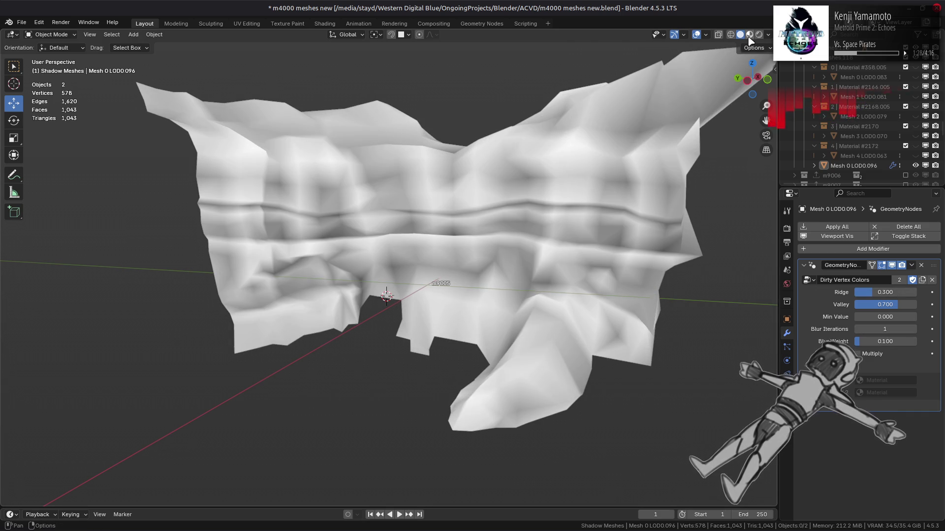
{"action": "left_click", "coordinate": [749, 37]}
{"action": "left_click", "coordinate": [893, 265]}
{"action": "left_click", "coordinate": [893, 265]}
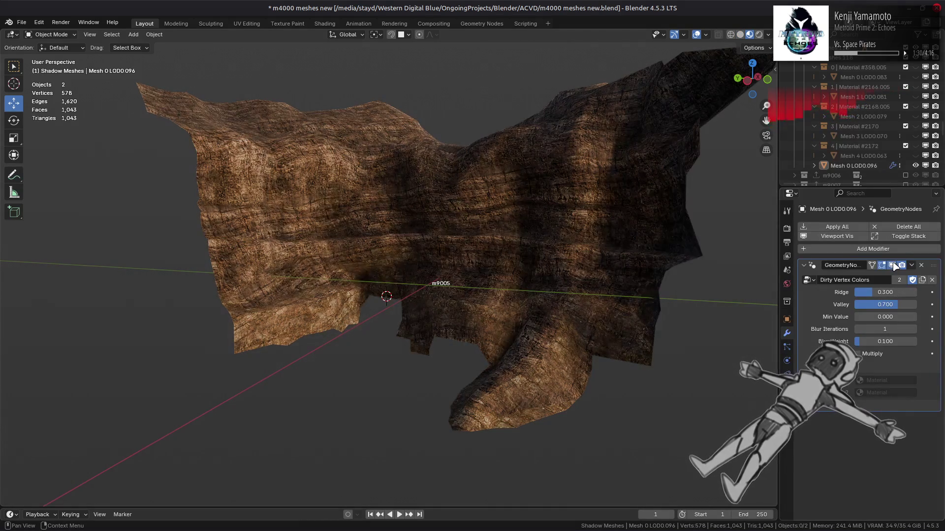
{"action": "left_click", "coordinate": [893, 265]}
{"action": "left_click", "coordinate": [893, 265]}
{"action": "left_click", "coordinate": [893, 265]}
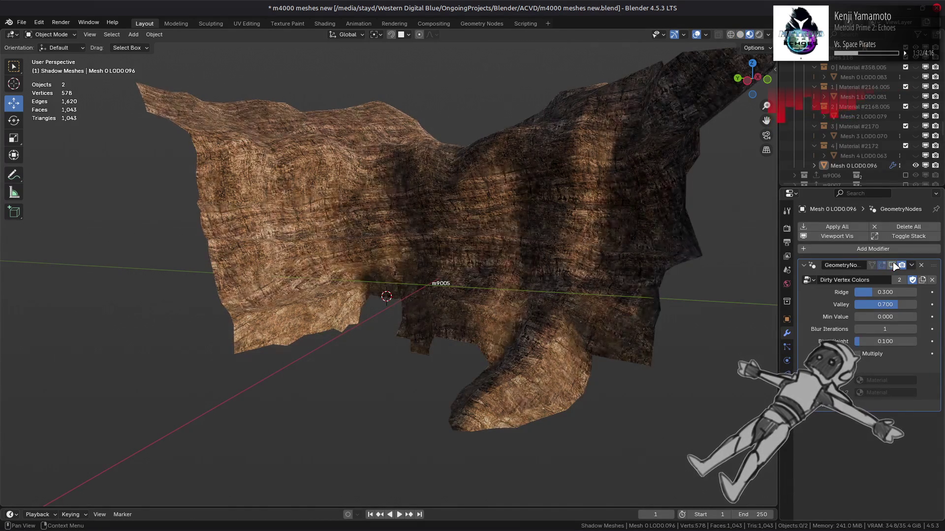
{"action": "left_click", "coordinate": [894, 265]}
Return Blur Iterations to 0 and try Ridge at 0.000 and then 0.100
{"action": "left_click_drag", "start_coordinate": [885, 329], "coordinate": [875, 330]}
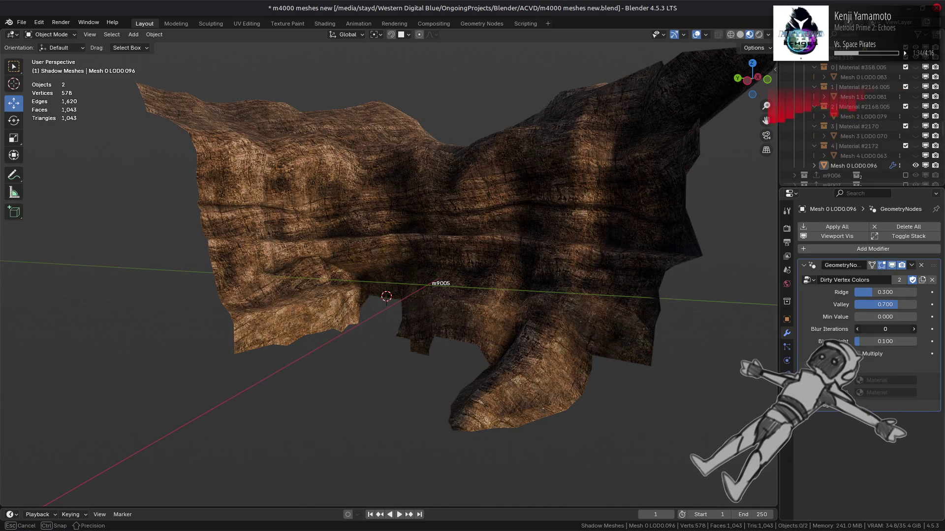
{"action": "left_click_drag", "start_coordinate": [884, 292], "coordinate": [859, 293]}
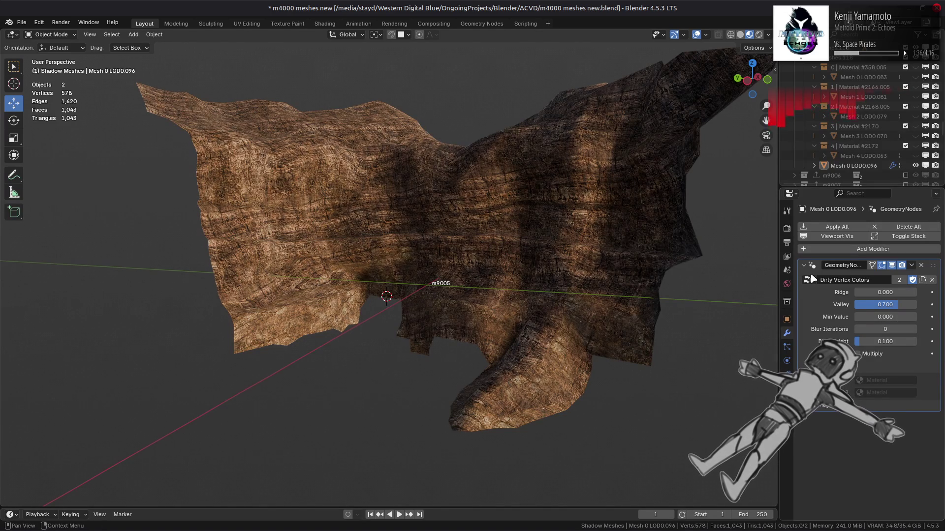
{"action": "left_click", "coordinate": [892, 266]}
{"action": "left_click", "coordinate": [893, 266]}
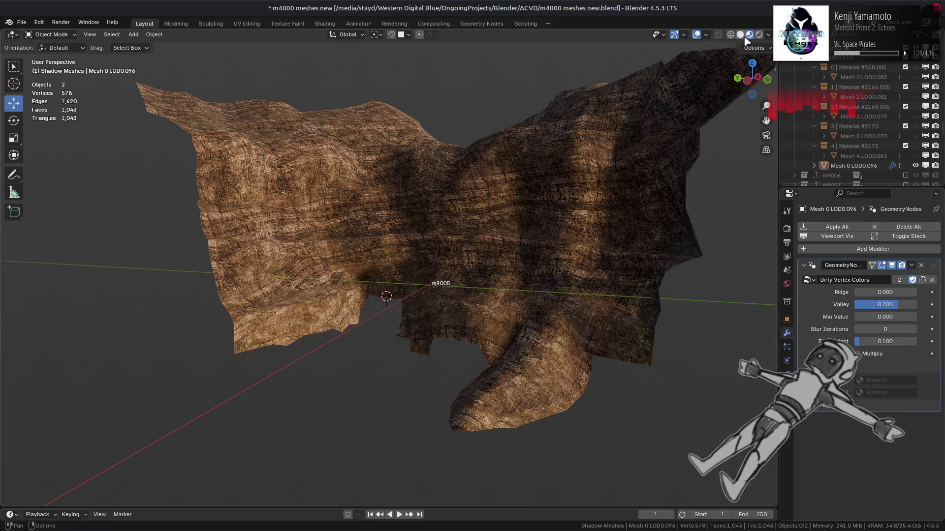
{"action": "left_click", "coordinate": [742, 36]}
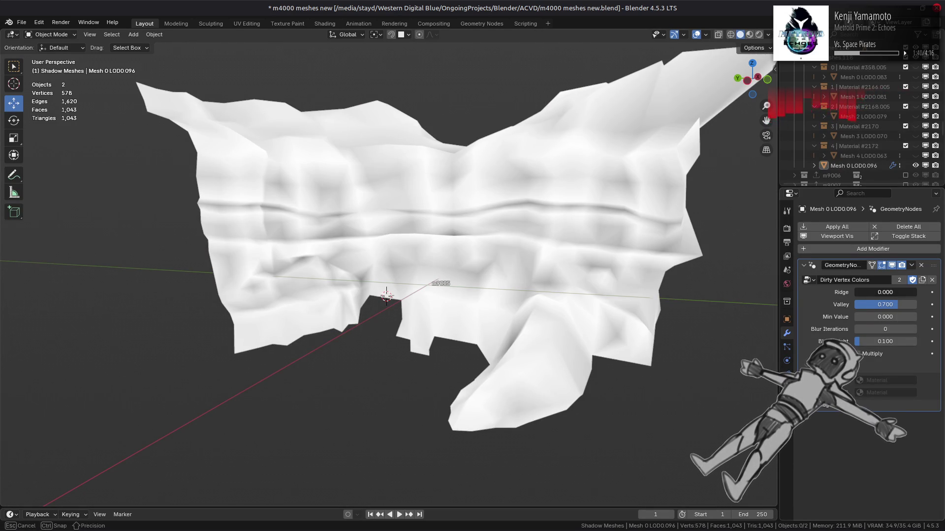
{"action": "type", "text": "1"}
{"action": "key", "text": "Return"}
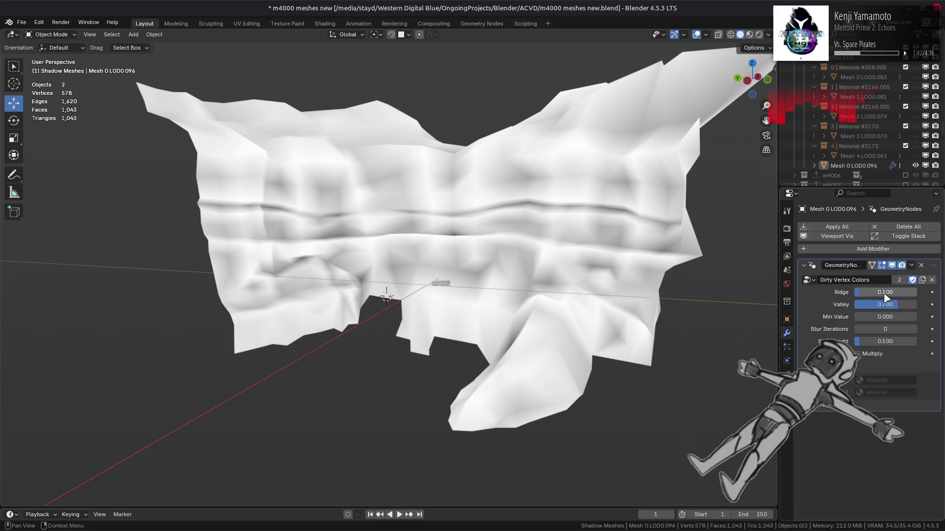
Compare the textured dirt on and off and set Ridge back to 0.300
{"action": "left_click", "coordinate": [750, 36]}
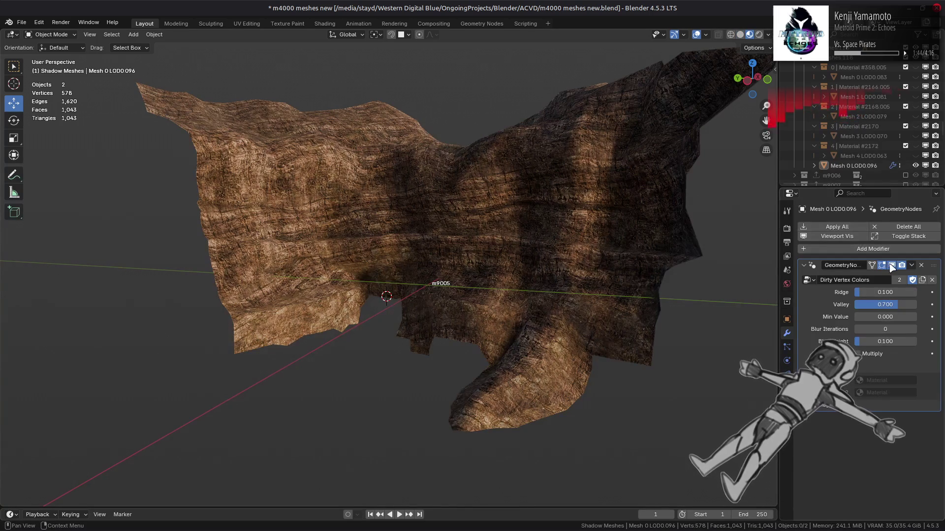
{"action": "left_click", "coordinate": [892, 266]}
{"action": "left_click", "coordinate": [891, 265]}
{"action": "left_click", "coordinate": [892, 266]}
{"action": "left_click", "coordinate": [893, 266]}
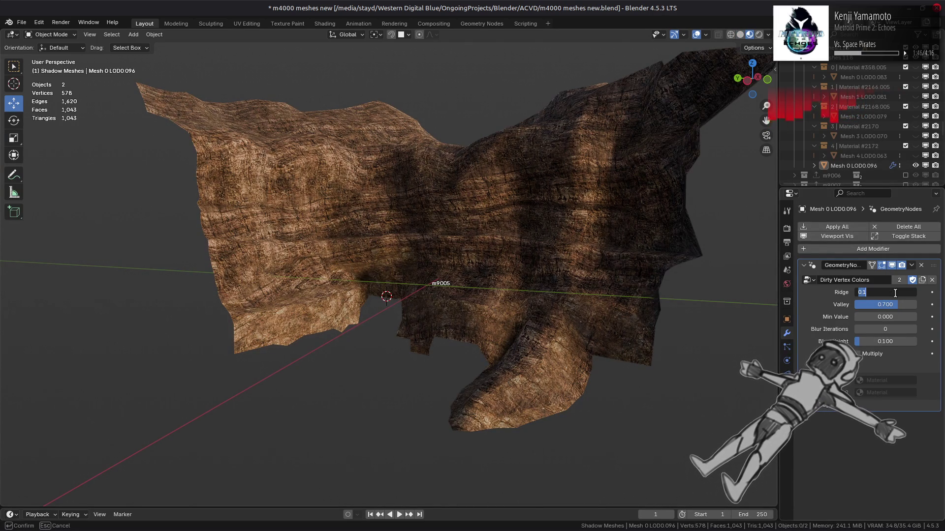
{"action": "type", "text": "0.3"}
{"action": "key", "text": "Return"}
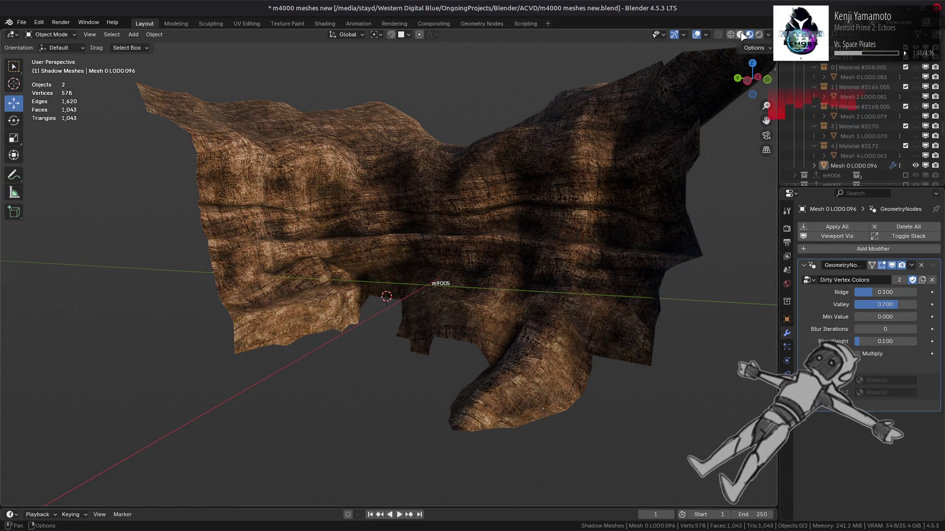
{"action": "left_click", "coordinate": [741, 35]}
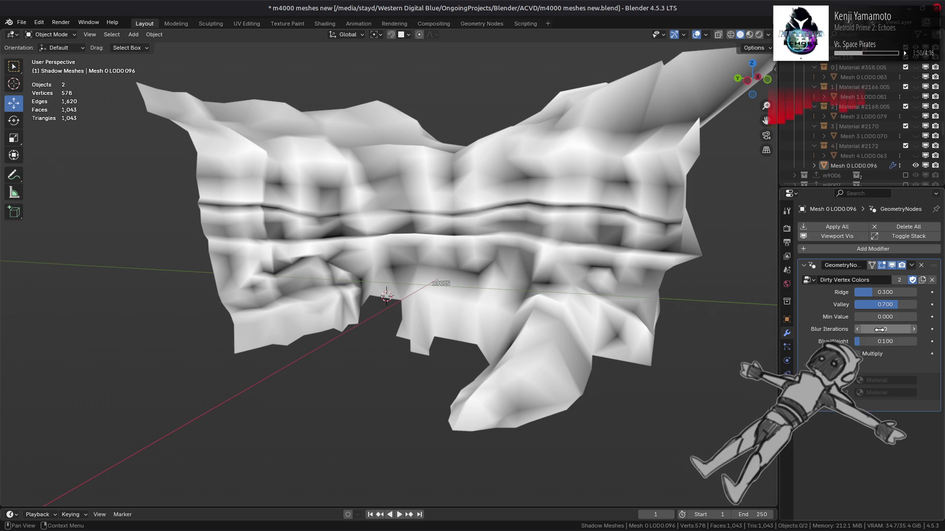
Set Min Value to 0.300 to lighten the dirt, checking it with undo and redo
{"action": "mouse_move", "coordinate": [885, 316]}
{"action": "left_mouse_down"}
{"action": "mouse_move", "coordinate": [932, 317]}
{"action": "mouse_move", "coordinate": [871, 317]}
{"action": "left_mouse_up"}
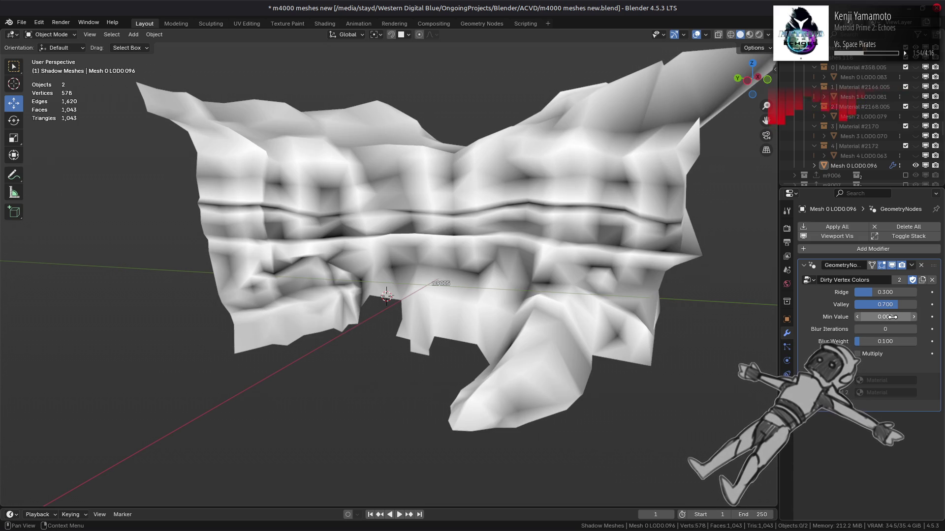
{"action": "type", "text": "0.3"}
{"action": "key", "text": "Return"}
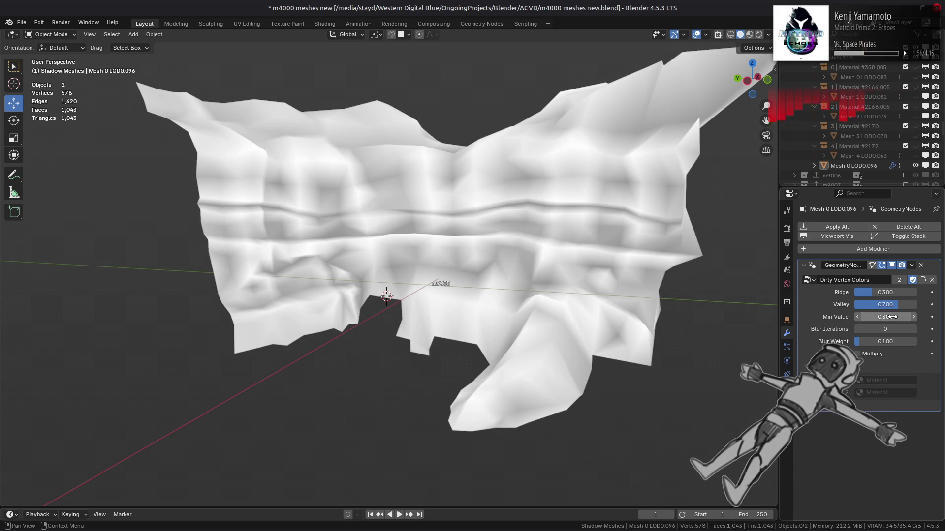
{"action": "key", "text": "ctrl+z"}
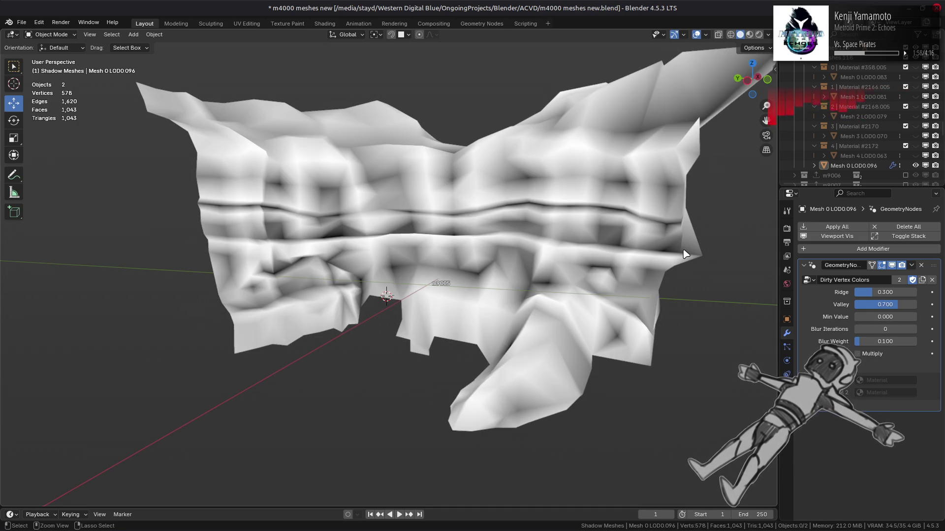
{"action": "key", "text": "ctrl+z"}
{"action": "key", "text": "ctrl+shift+z"}
{"action": "key", "text": "ctrl+shift+z"}
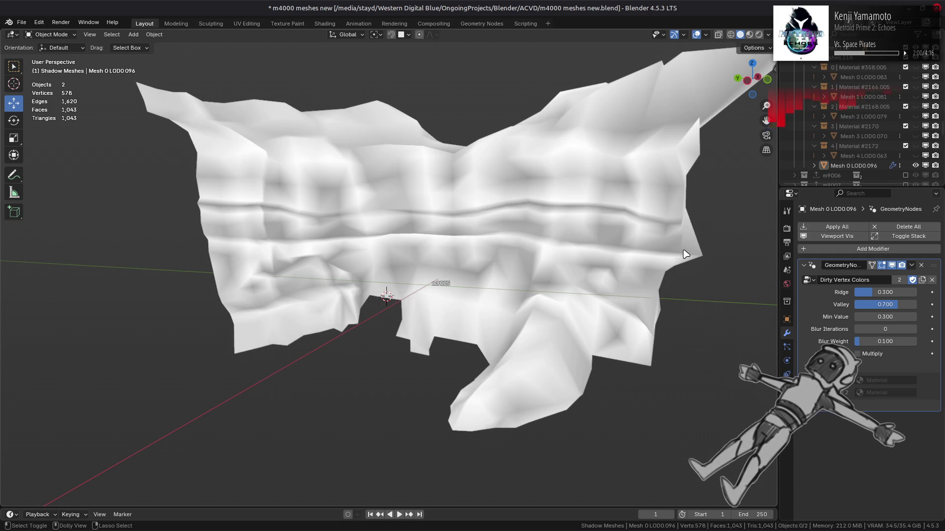
Preview the textured mesh and lower the Dirty Vertex Colors Min Value to 0.000
{"action": "middle_click_drag", "start_coordinate": [600, 227], "coordinate": [693, 66]}
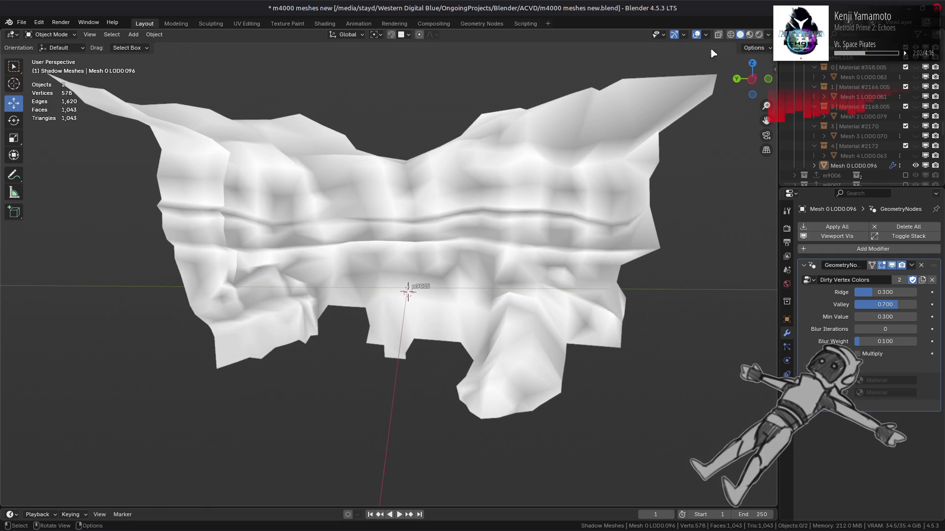
{"action": "left_click", "coordinate": [749, 35]}
{"action": "middle_click_drag", "start_coordinate": [755, 79], "coordinate": [766, 239]}
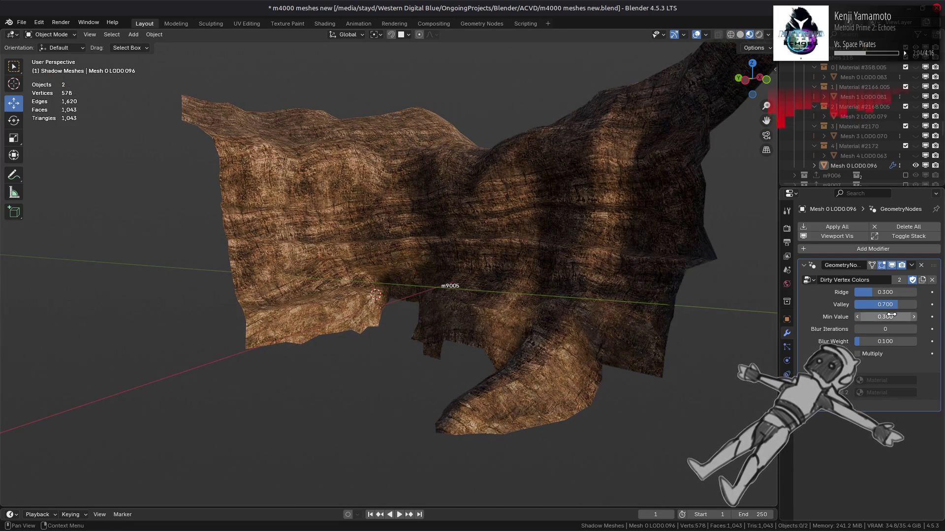
{"action": "left_click_drag", "start_coordinate": [892, 315], "coordinate": [871, 316]}
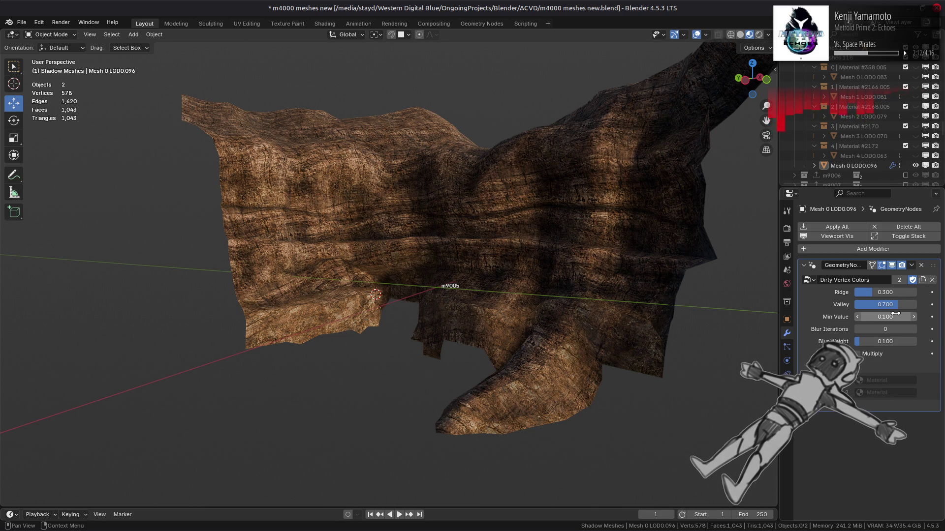
{"action": "left_click_drag", "start_coordinate": [895, 317], "coordinate": [876, 316]}
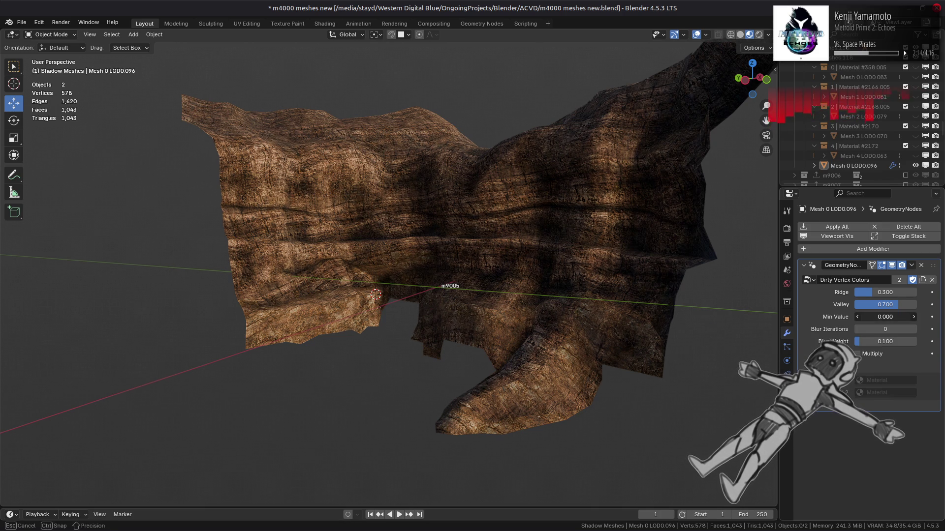
Set Ridge to 0.200, then 0.300, and save the .blend file
{"action": "double_click", "coordinate": [880, 289]}
{"action": "type", "text": "0.2"}
{"action": "key", "text": "Return"}
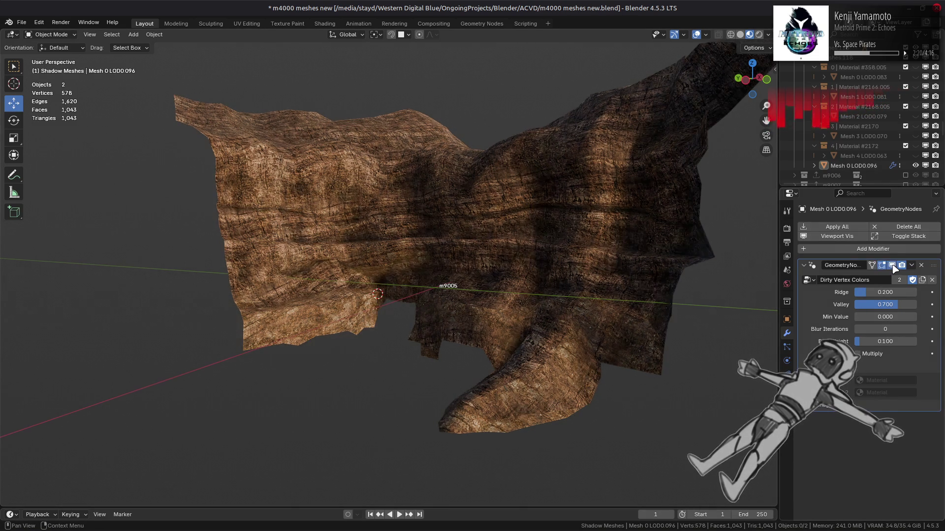
{"action": "middle_click_drag", "start_coordinate": [584, 253], "coordinate": [597, 251]}
{"action": "left_click", "coordinate": [873, 293]}
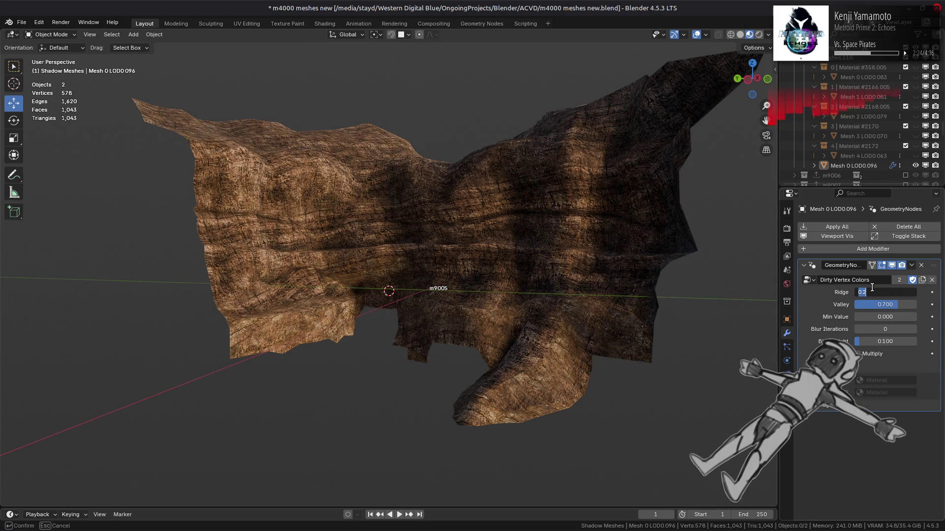
{"action": "type", "text": "3"}
{"action": "key", "text": "Return"}
{"action": "key", "text": "ctrl+s"}
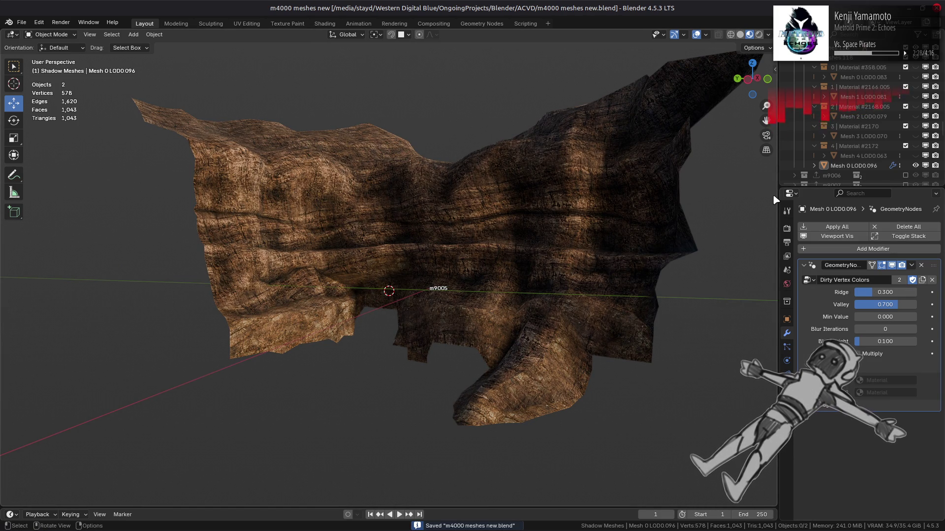
Unhide everything, hide Mesh 0 LOD0.096, and select terrain piece Mesh 0 LOD0.083
{"action": "left_click_drag", "start_coordinate": [916, 156], "coordinate": [915, 69]}
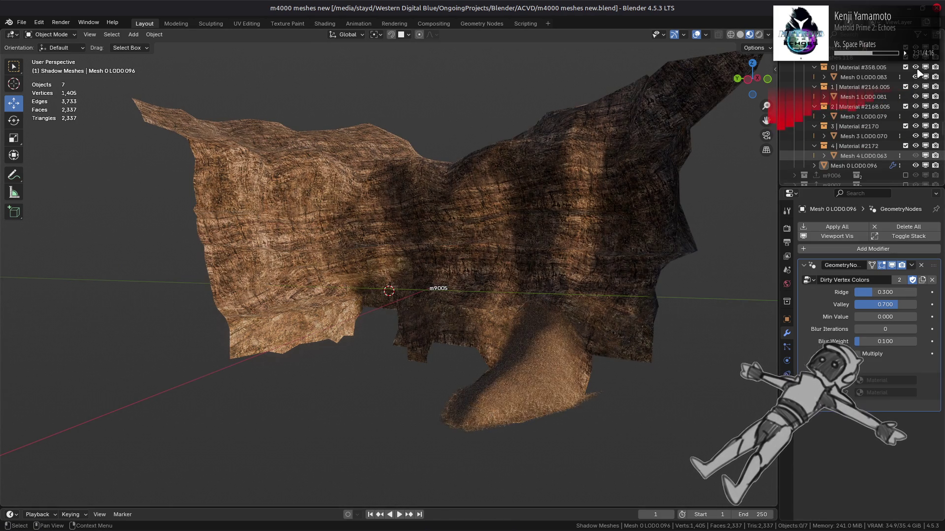
{"action": "left_click", "coordinate": [915, 165]}
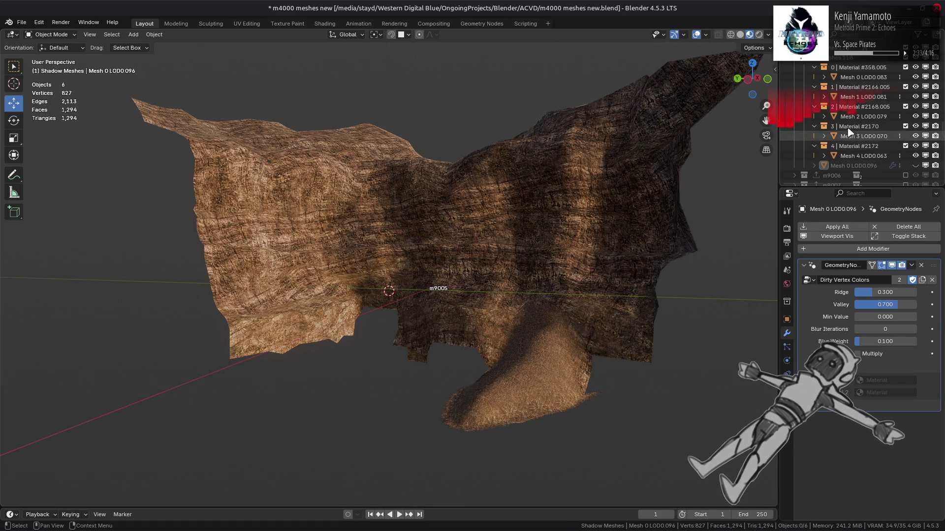
{"action": "left_click", "coordinate": [857, 78]}
Add a Data Transfer modifier sourcing face-corner colours from the dirt-shaded mesh
{"action": "left_click", "coordinate": [861, 228]}
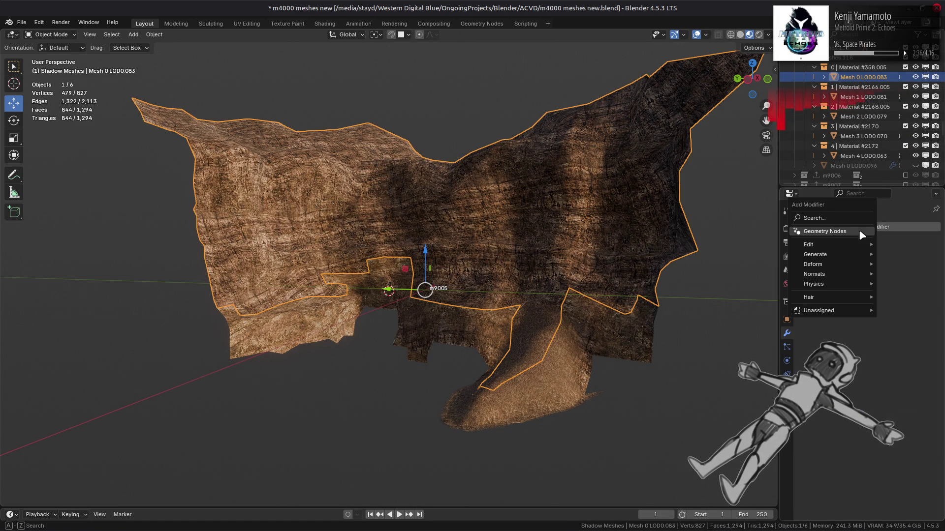
{"action": "mouse_move", "coordinate": [831, 246]}
{"action": "left_click", "coordinate": [758, 245]}
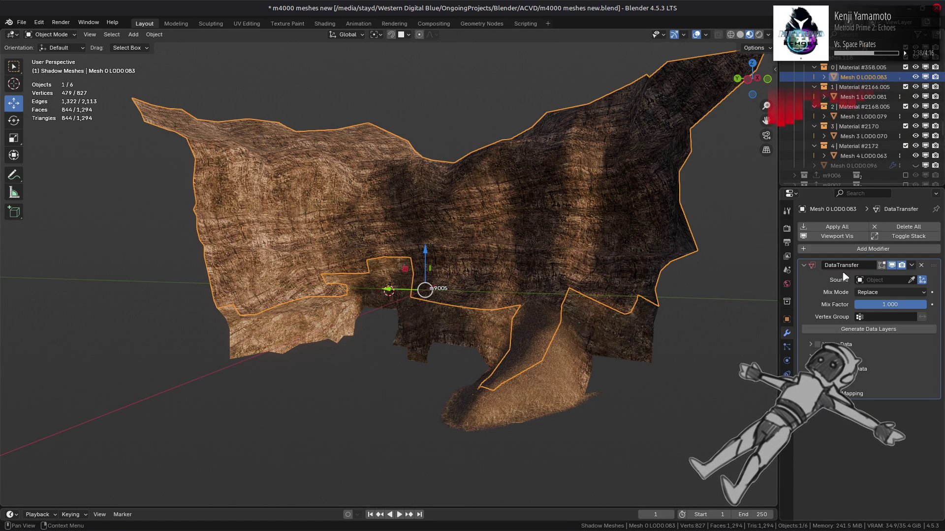
{"action": "left_click_drag", "start_coordinate": [865, 160], "coordinate": [884, 280]}
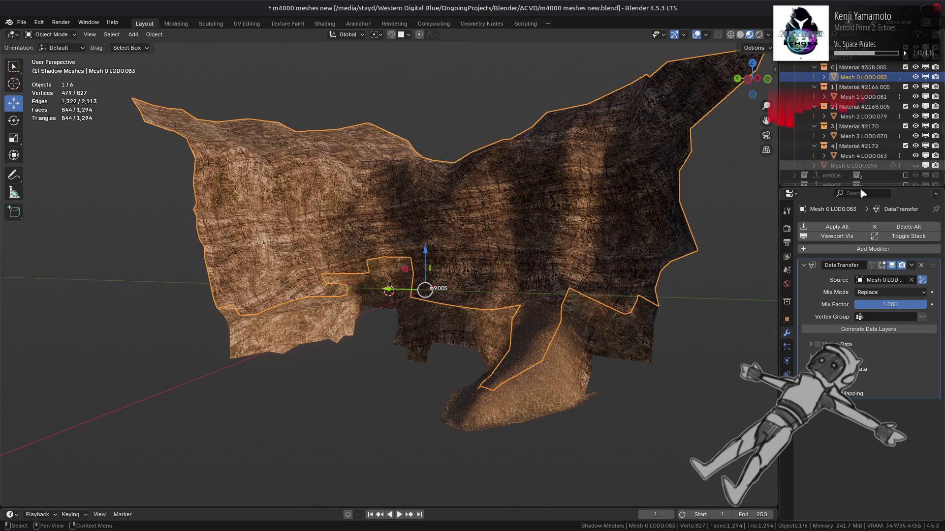
{"action": "left_click", "coordinate": [810, 369]}
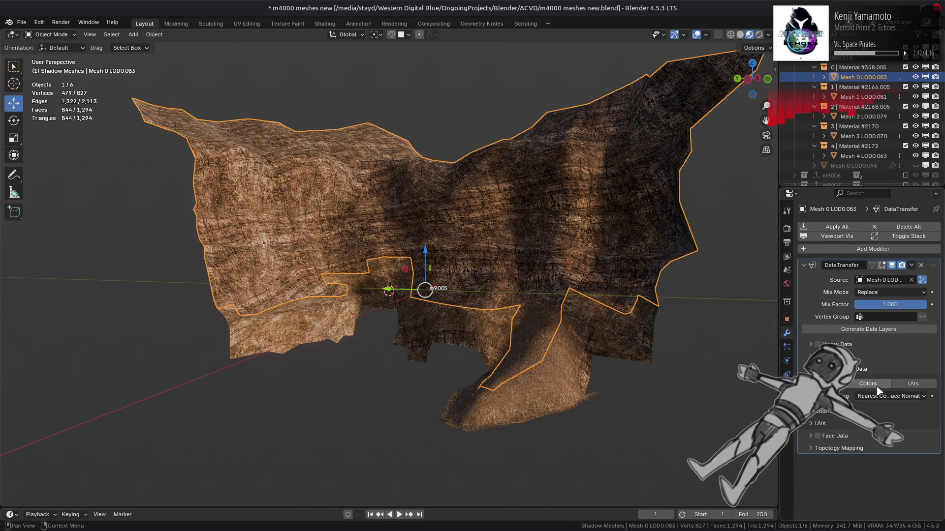
{"action": "left_click", "coordinate": [867, 384]}
Set face-corner mapping to Nearest Corner and Best Matching Face Normal
{"action": "left_click", "coordinate": [888, 396]}
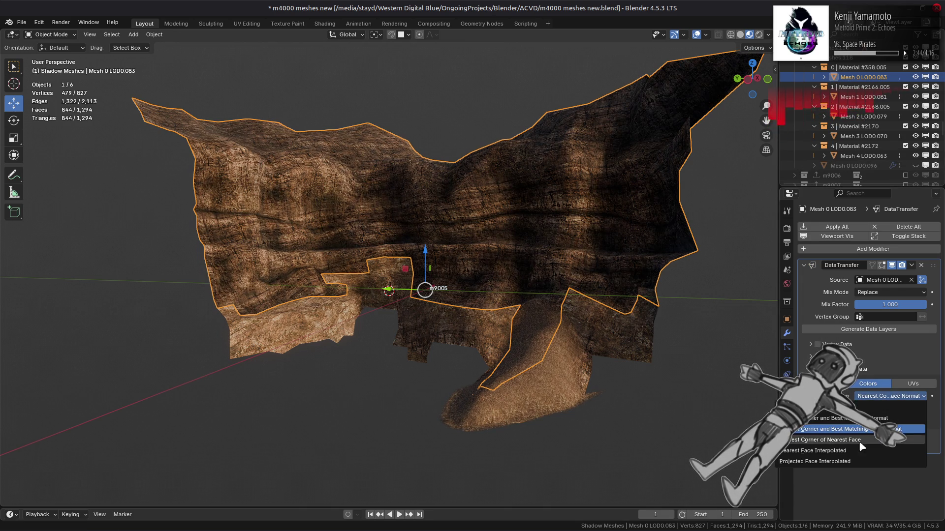
{"action": "left_click", "coordinate": [831, 451]}
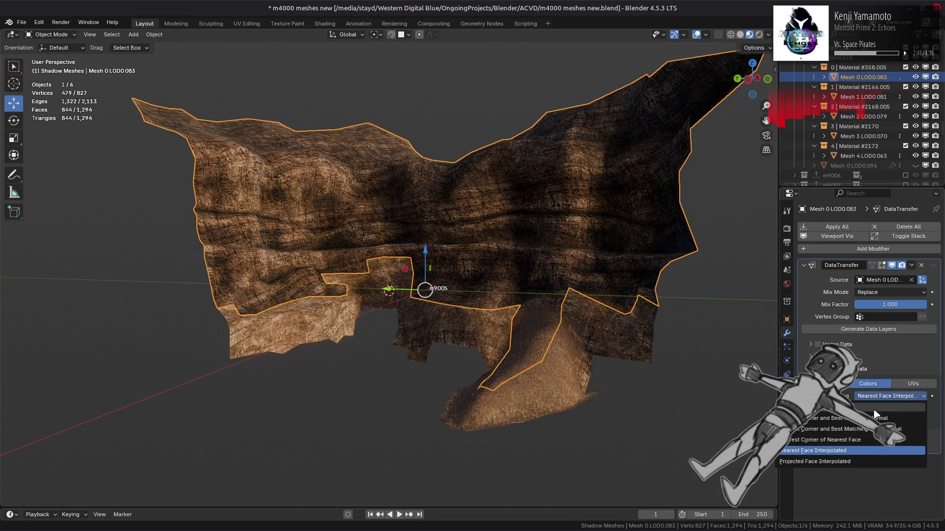
{"action": "left_click", "coordinate": [875, 397]}
{"action": "left_click", "coordinate": [873, 429]}
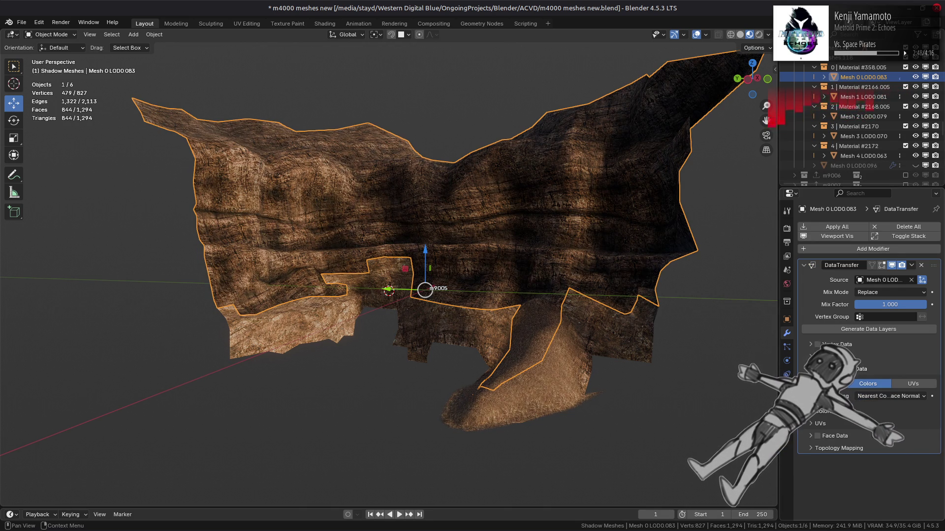
{"action": "left_click", "coordinate": [876, 402]}
{"action": "left_click", "coordinate": [865, 449]}
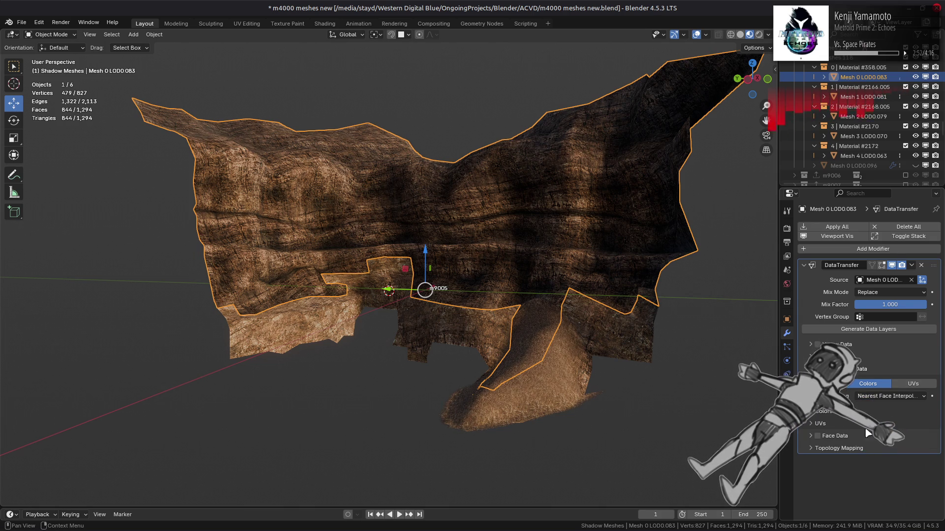
{"action": "left_click", "coordinate": [876, 396]}
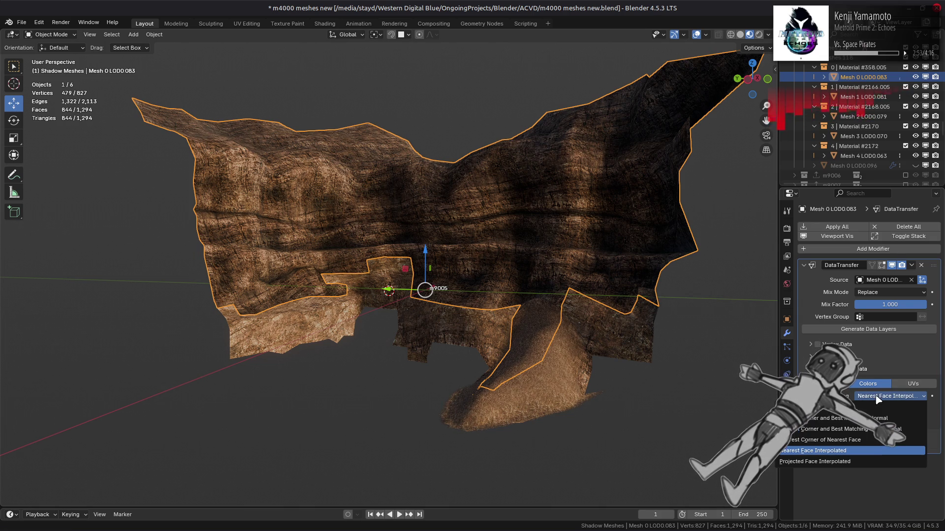
{"action": "left_click", "coordinate": [870, 431]}
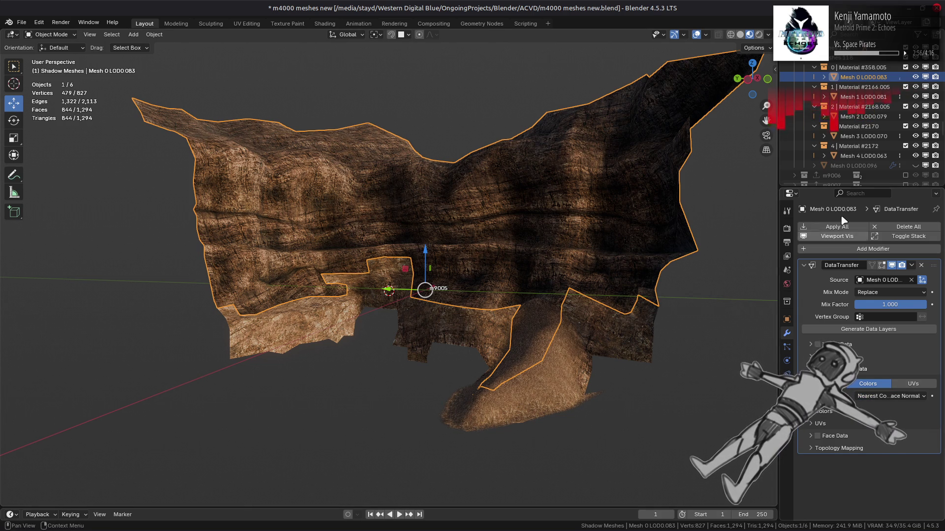
Select terrain pieces Mesh 2 LOD0.079 and Mesh 1 LOD0.081, with Mesh 0 LOD0.083 active
{"action": "left_click", "coordinate": [858, 117]}
{"action": "left_click", "coordinate": [858, 87]}
{"action": "left_click", "coordinate": [859, 126]}
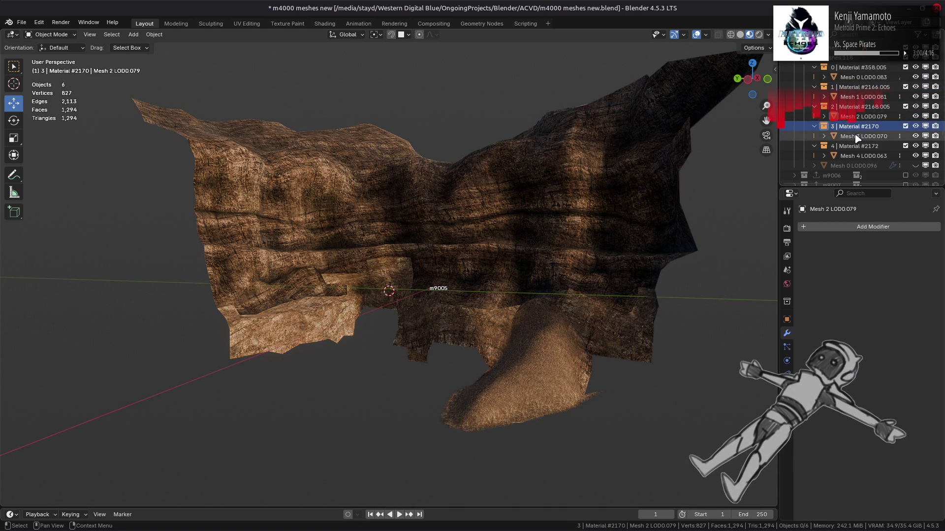
{"action": "left_click", "coordinate": [858, 136]}
{"action": "left_click", "coordinate": [859, 117]}
{"action": "left_click", "coordinate": [859, 97], "text": "ctrl"}
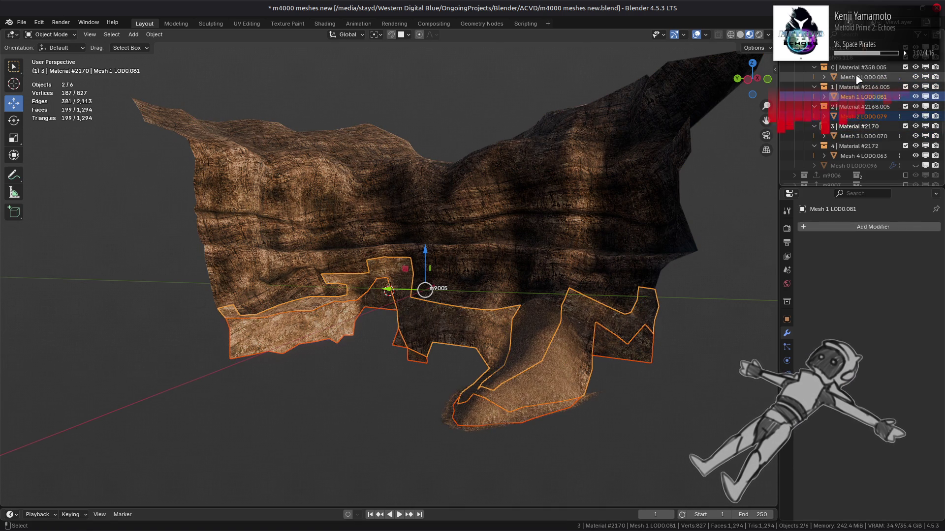
{"action": "left_click", "coordinate": [859, 77], "text": "ctrl"}
Copy the Data Transfer modifier to the selected pieces, deselect all, and save the file
{"action": "left_click", "coordinate": [911, 266]}
{"action": "left_click", "coordinate": [900, 295]}
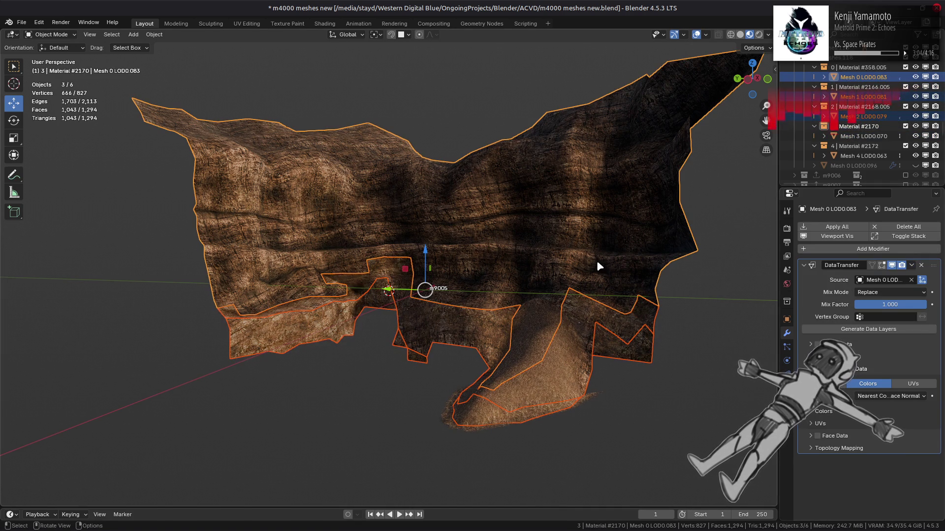
{"action": "key", "text": "alt+a"}
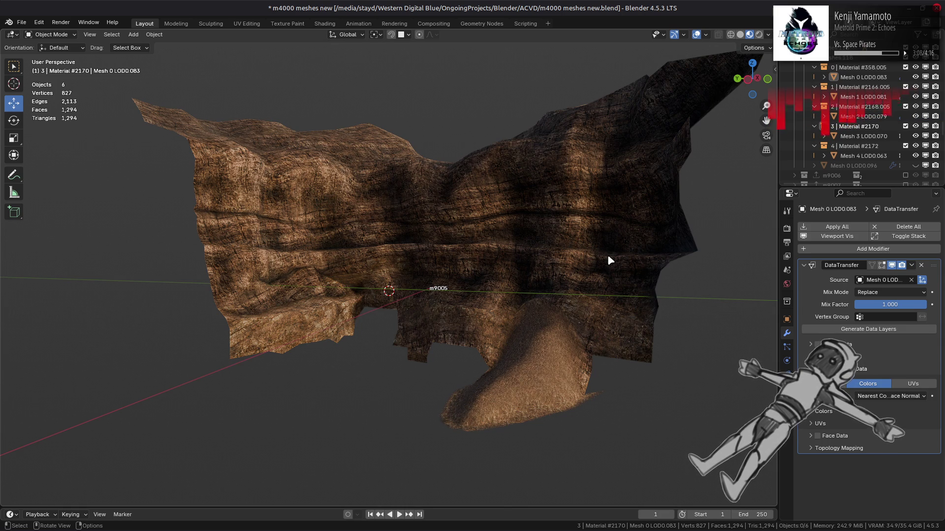
{"action": "key", "text": "ctrl+s"}
{"action": "key", "text": "alt+Tab"}
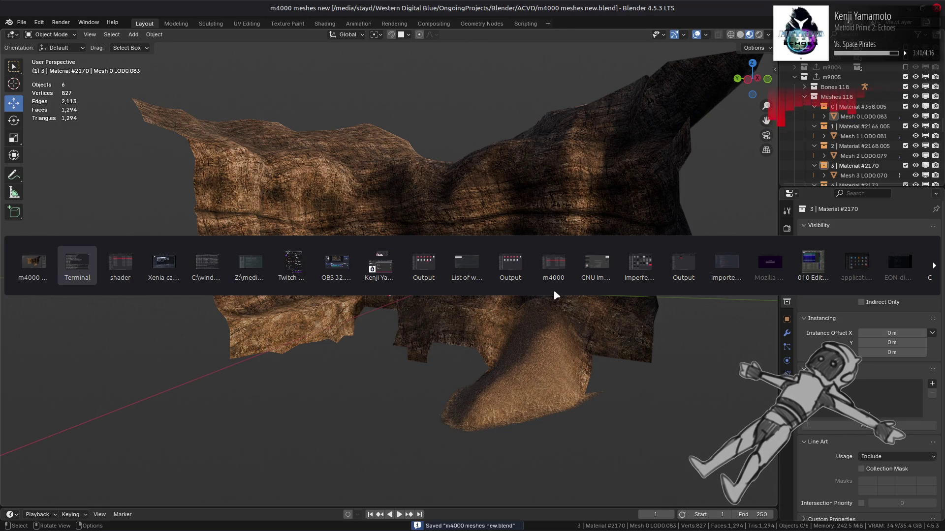
Repack m4000_m-dcx-bnd with YabberExtended, then start the AC Test sortie in Xenia
{"action": "key", "text": "alt+Tab"}
{"action": "key", "text": "alt+Tab"}
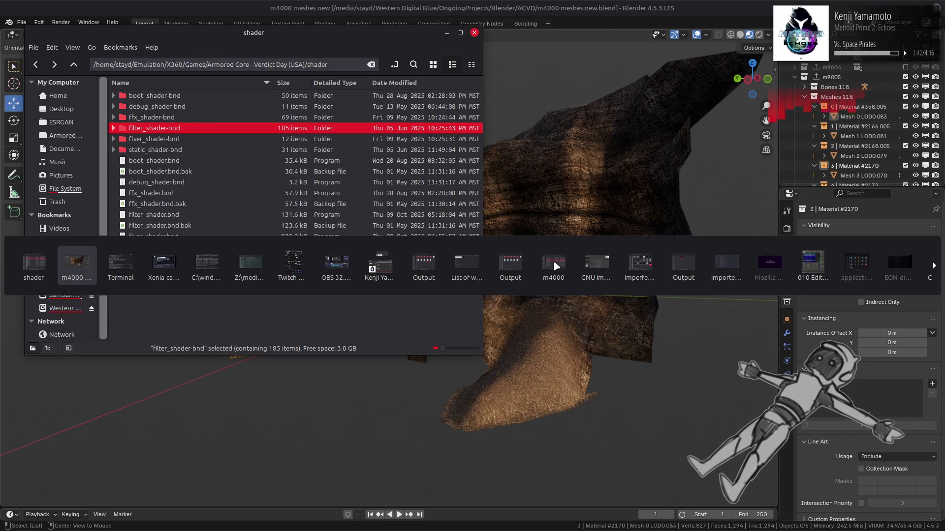
{"action": "key", "text": "alt+Tab"}
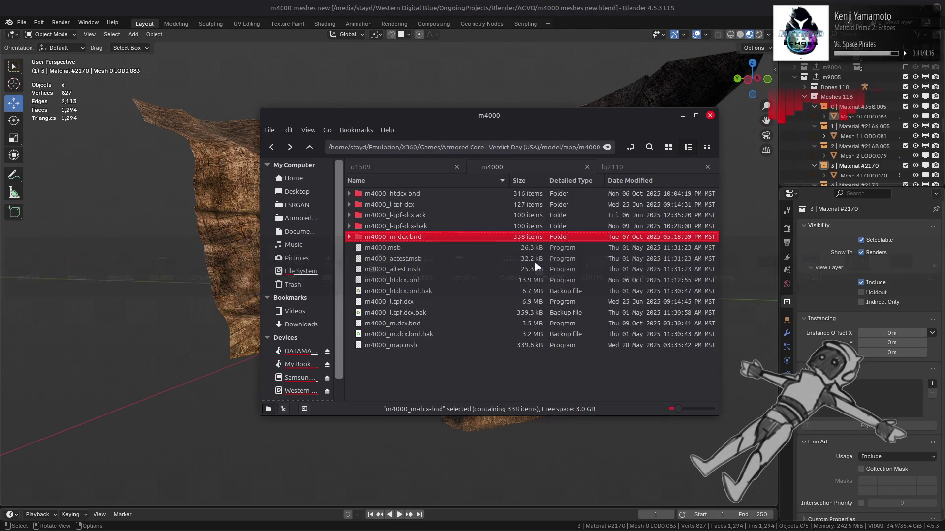
{"action": "right_click", "coordinate": [434, 238]}
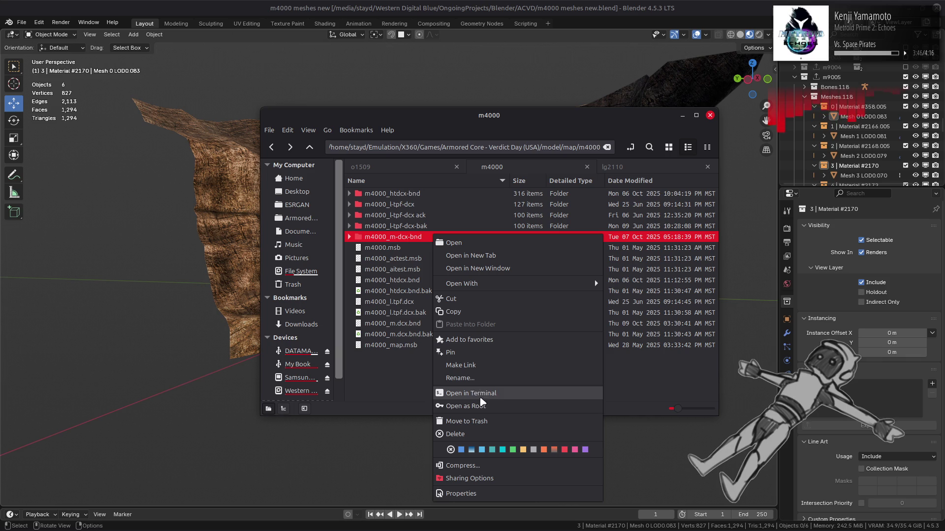
{"action": "mouse_move", "coordinate": [557, 288]}
{"action": "left_click", "coordinate": [635, 326]}
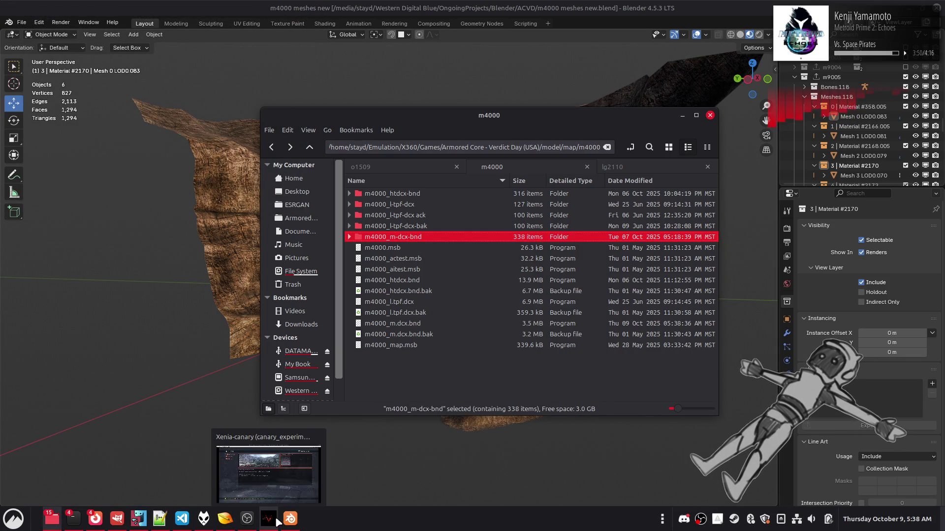
{"action": "left_click", "coordinate": [277, 523]}
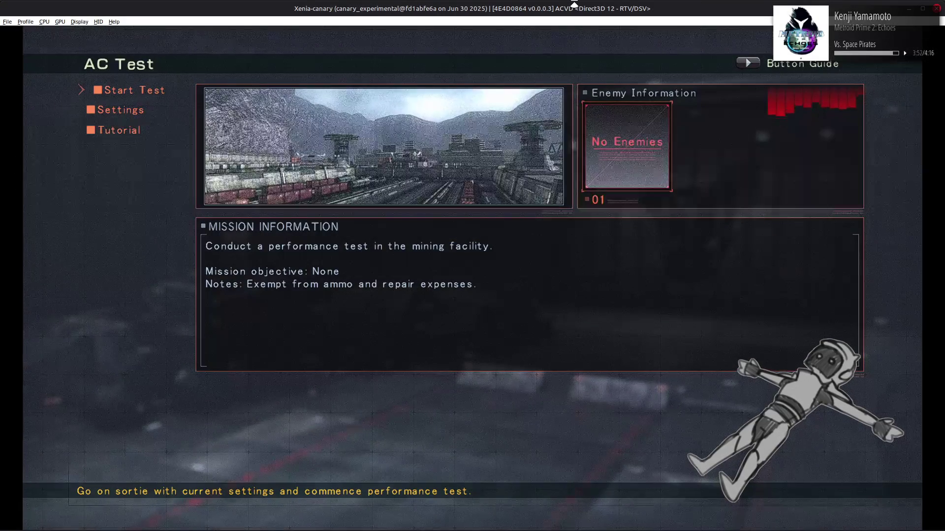
{"action": "key", "text": "Return"}
{"action": "key", "text": "Return"}
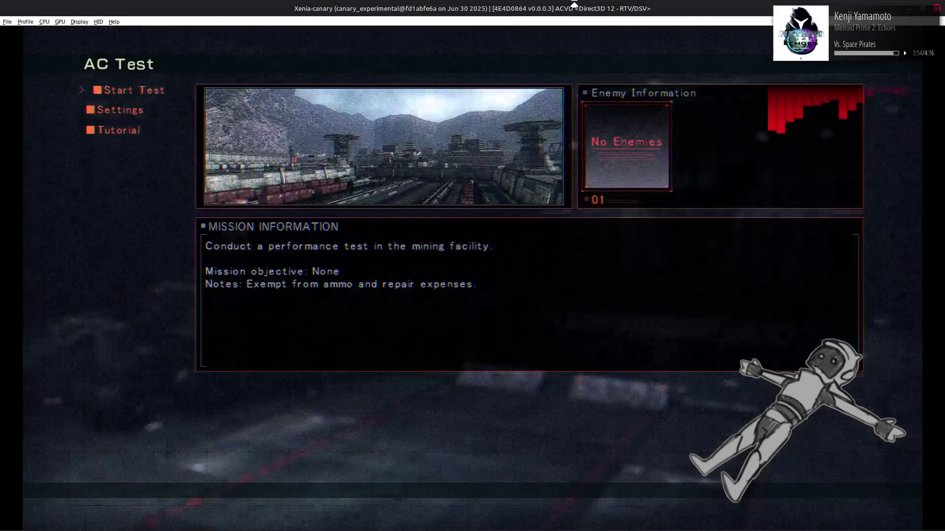
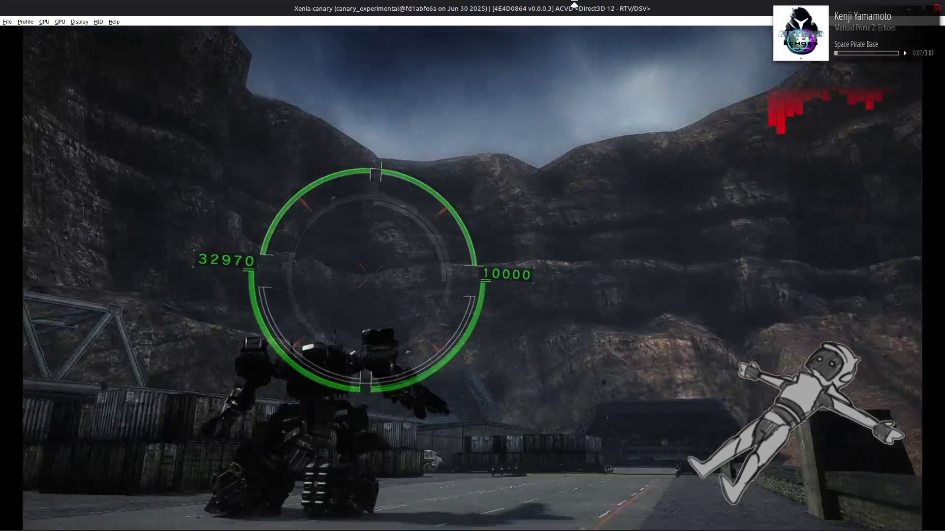
Quit the Xenia mining-facility performance test to the AC Test menu and return to Blender
{"action": "key", "text": "Escape"}
{"action": "key", "text": "Down"}
{"action": "key", "text": "Return"}
{"action": "key", "text": "Escape"}
{"action": "key", "text": "Escape"}
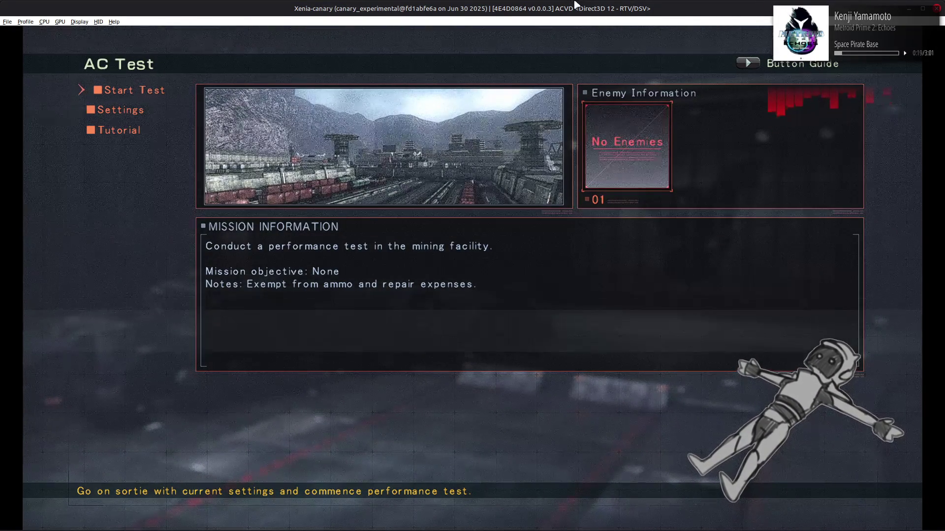
{"action": "key", "text": "alt+Tab"}
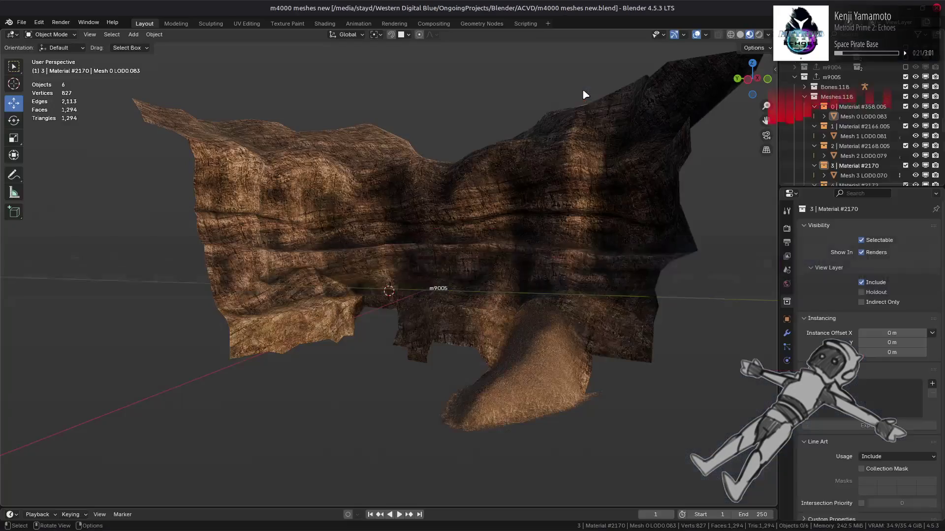
{"action": "scroll", "coordinate": [848, 139], "scroll_direction": "down", "scroll_amount": 3}
{"action": "key", "text": "ctrl+v"}
{"action": "left_click", "coordinate": [914, 146]}
{"action": "left_click", "coordinate": [867, 148]}
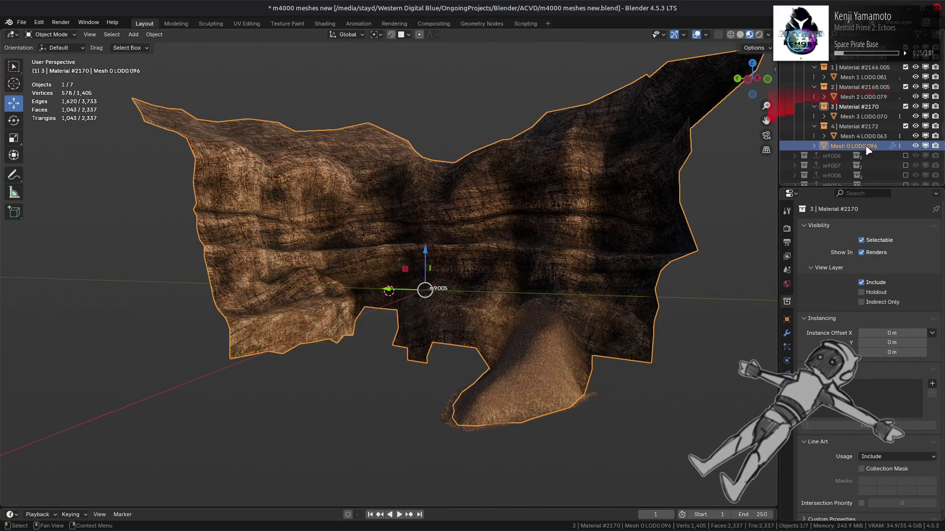
{"action": "key", "text": "alt+a"}
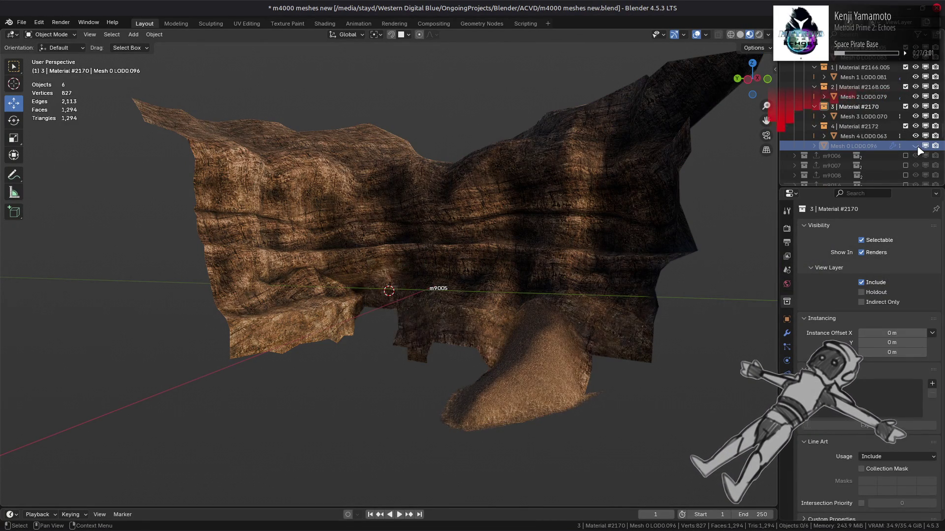
{"action": "left_click", "coordinate": [917, 146]}
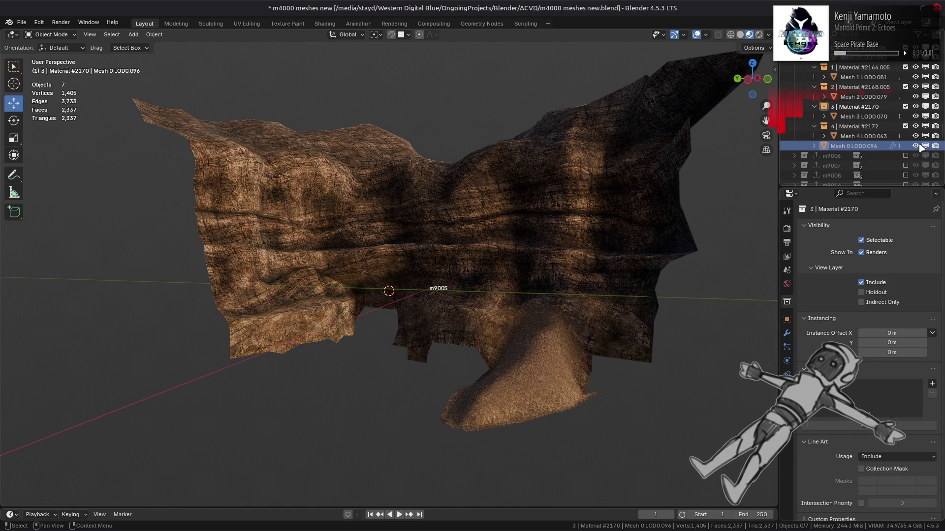
{"action": "left_click", "coordinate": [916, 146]}
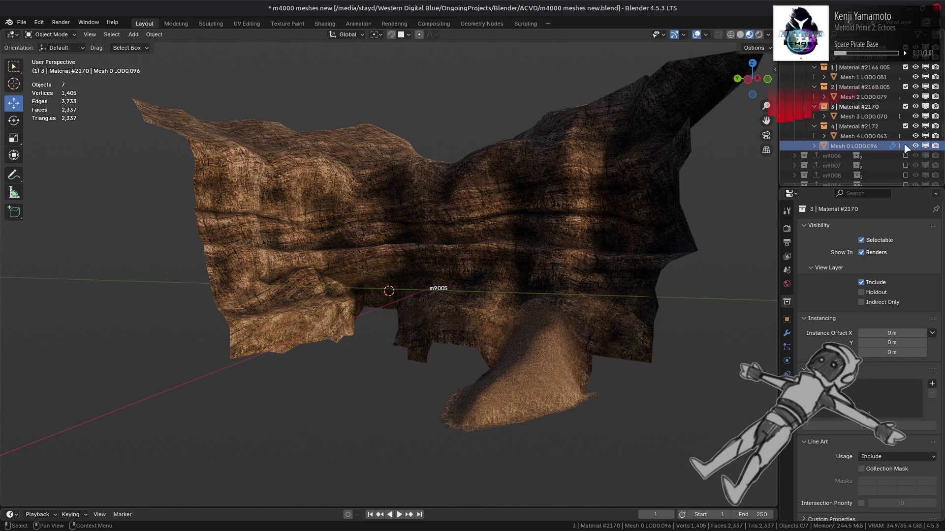
{"action": "scroll", "coordinate": [915, 133], "scroll_direction": "up", "scroll_amount": 2}
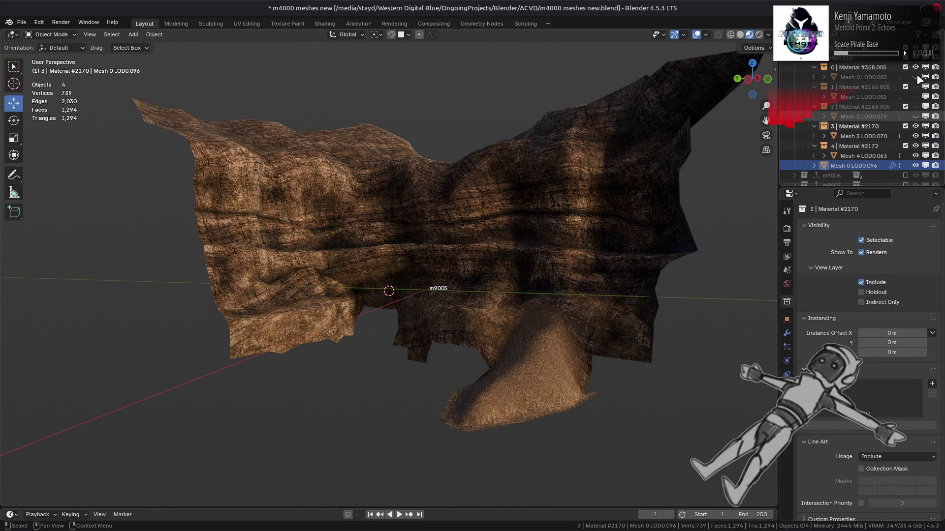
{"action": "left_click", "coordinate": [915, 136]}
{"action": "left_click", "coordinate": [915, 155]}
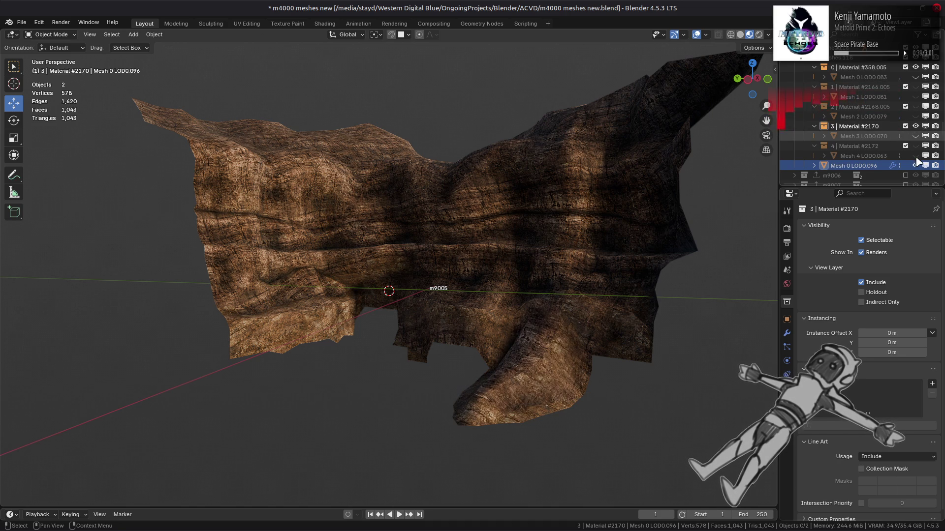
{"action": "left_click", "coordinate": [916, 166]}
{"action": "left_click", "coordinate": [915, 165]}
{"action": "left_click_drag", "start_coordinate": [917, 155], "coordinate": [921, 91]}
{"action": "left_click", "coordinate": [915, 77]}
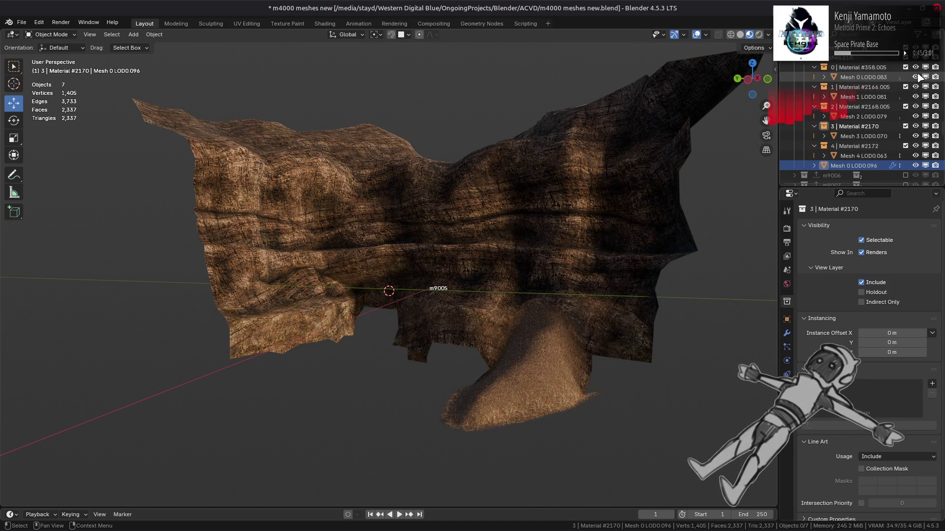
{"action": "left_click", "coordinate": [915, 166]}
{"action": "left_click", "coordinate": [915, 165]}
{"action": "left_click", "coordinate": [915, 165]}
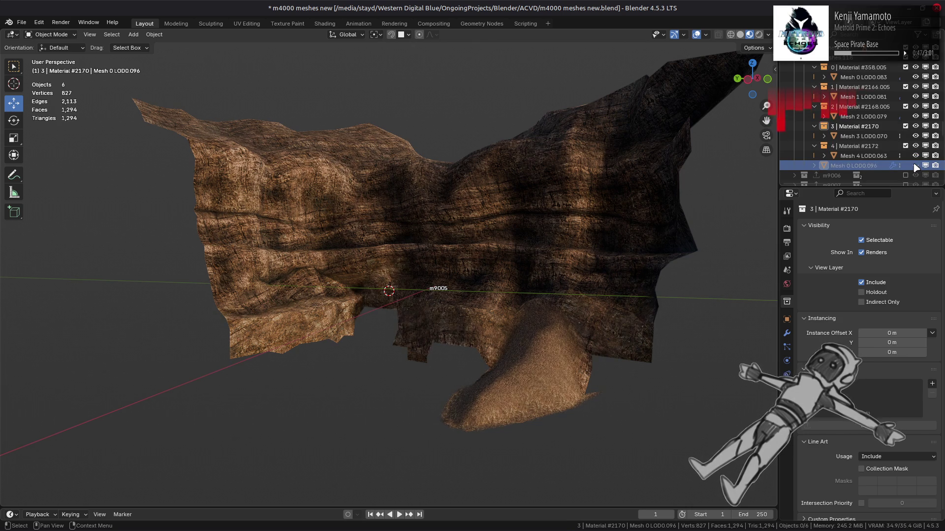
{"action": "left_click", "coordinate": [915, 165]}
{"action": "left_click", "coordinate": [915, 165]}
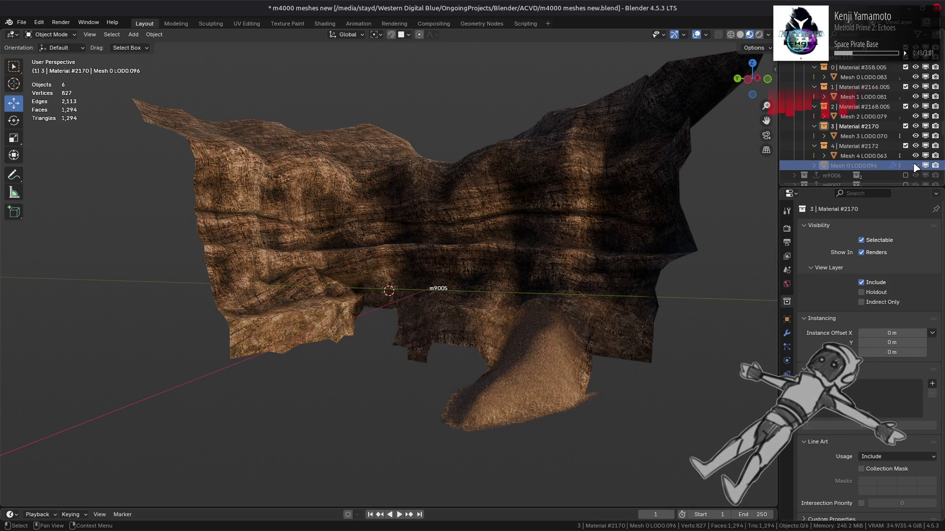
{"action": "left_click", "coordinate": [915, 166]}
{"action": "left_click", "coordinate": [916, 165]}
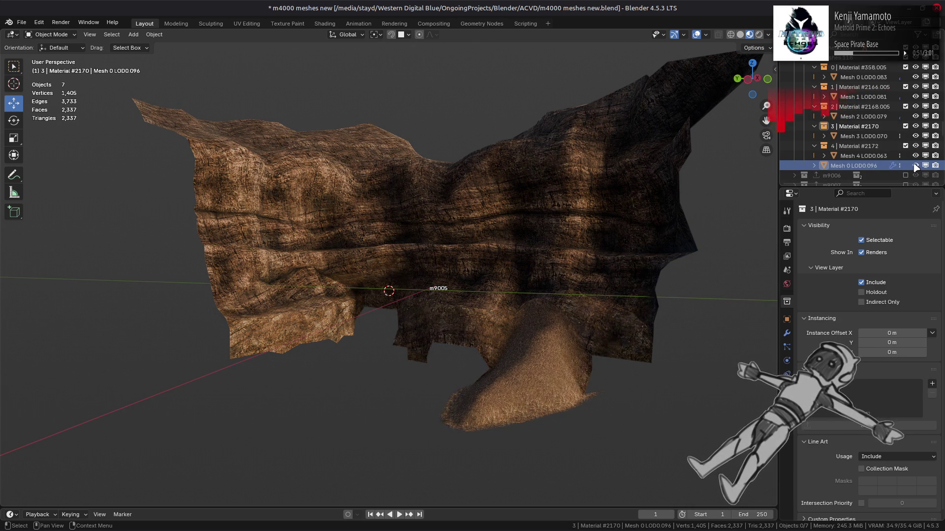
{"action": "scroll", "coordinate": [595, 238], "scroll_direction": "up", "scroll_amount": 6}
{"action": "mouse_move", "coordinate": [596, 238]}
{"action": "middle_mouse_down"}
{"action": "mouse_move", "coordinate": [565, 282]}
{"action": "mouse_move", "coordinate": [283, 297]}
{"action": "mouse_move", "coordinate": [529, 272]}
{"action": "middle_mouse_up"}
{"action": "mouse_move", "coordinate": [488, 272]}
{"action": "middle_mouse_down"}
{"action": "mouse_move", "coordinate": [352, 268]}
{"action": "mouse_move", "coordinate": [477, 274]}
{"action": "middle_mouse_up"}
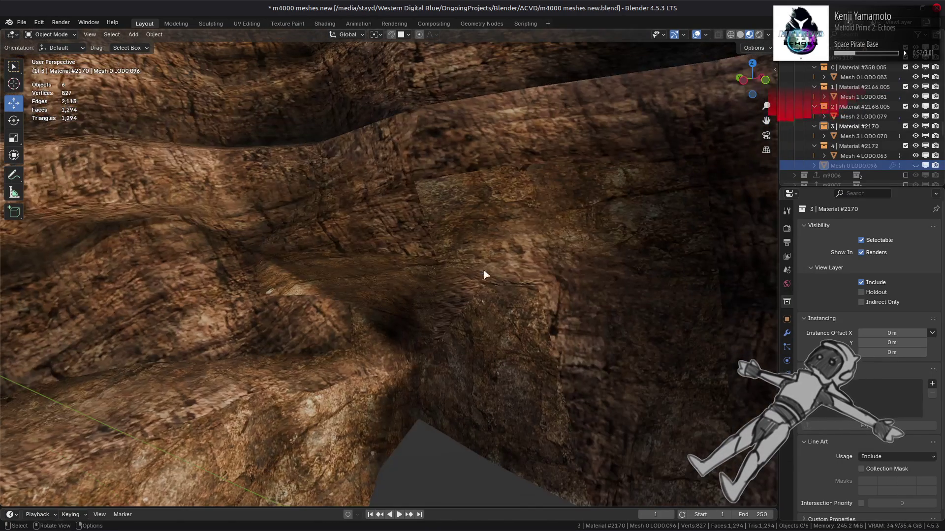
Select Mesh 1 LOD0.081, show its modifiers, and compare with Mesh 0 LOD0.096 shown and hidden
{"action": "left_click", "coordinate": [497, 277]}
{"action": "left_click", "coordinate": [521, 310]}
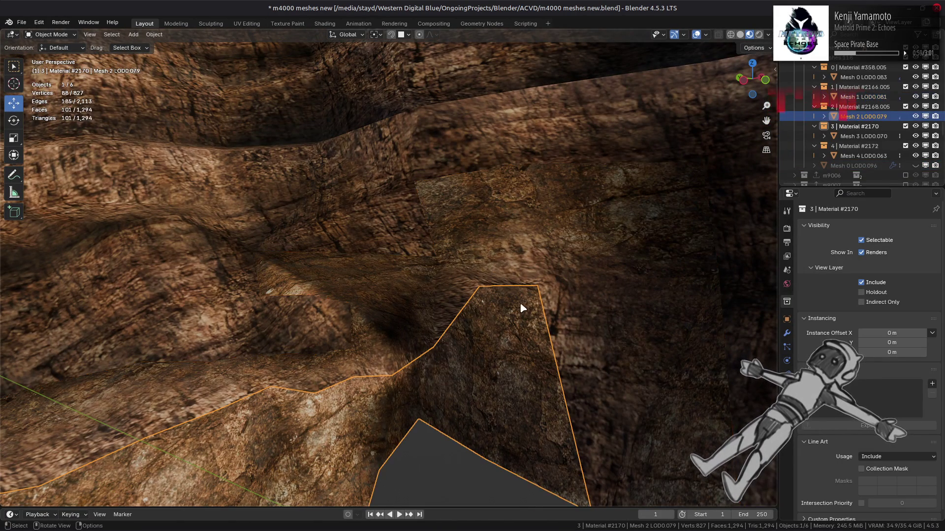
{"action": "left_click", "coordinate": [559, 298]}
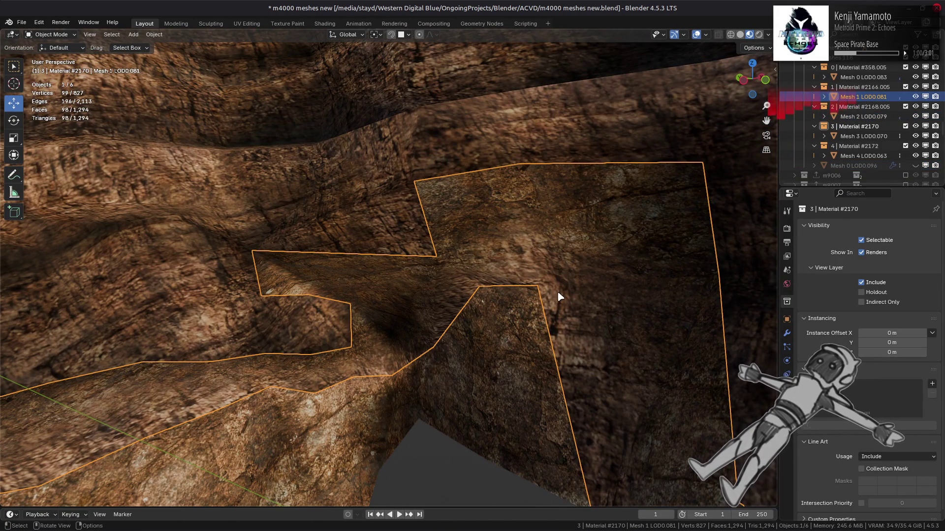
{"action": "left_click", "coordinate": [786, 333]}
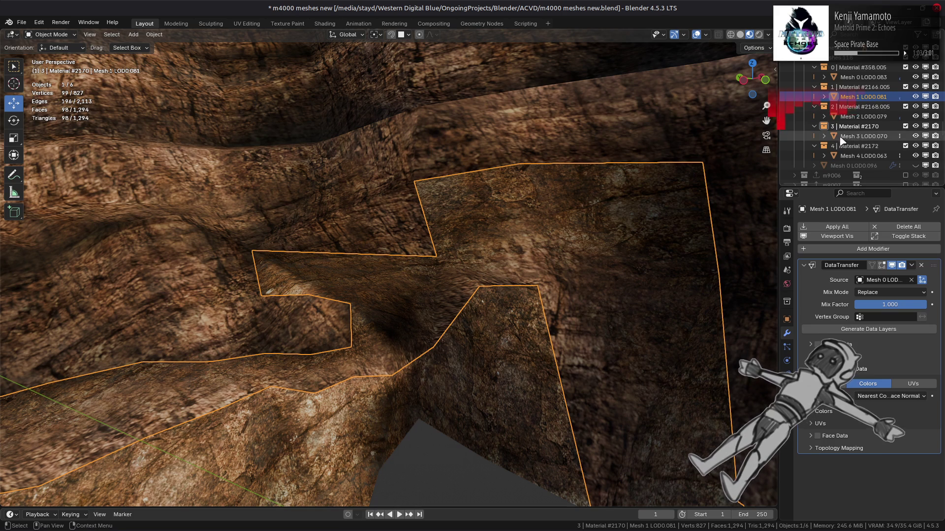
{"action": "left_click", "coordinate": [912, 166]}
{"action": "left_click", "coordinate": [913, 166]}
{"action": "left_click", "coordinate": [913, 166]}
{"action": "left_click", "coordinate": [914, 167]}
{"action": "left_click", "coordinate": [867, 166]}
Set Mesh 2 LOD0.079's face-corner colour mapping to Nearest Face Interpolated
{"action": "left_click", "coordinate": [916, 166]}
{"action": "left_click", "coordinate": [876, 117]}
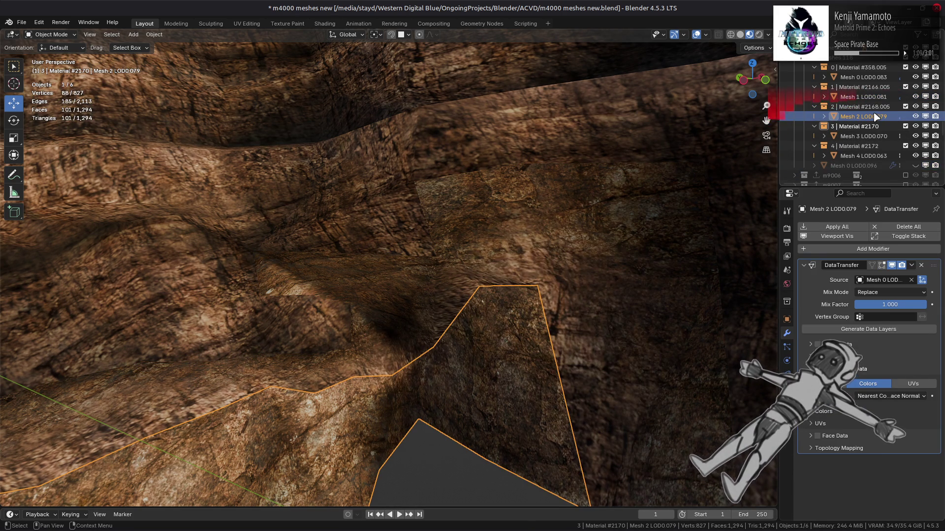
{"action": "left_click", "coordinate": [889, 397]}
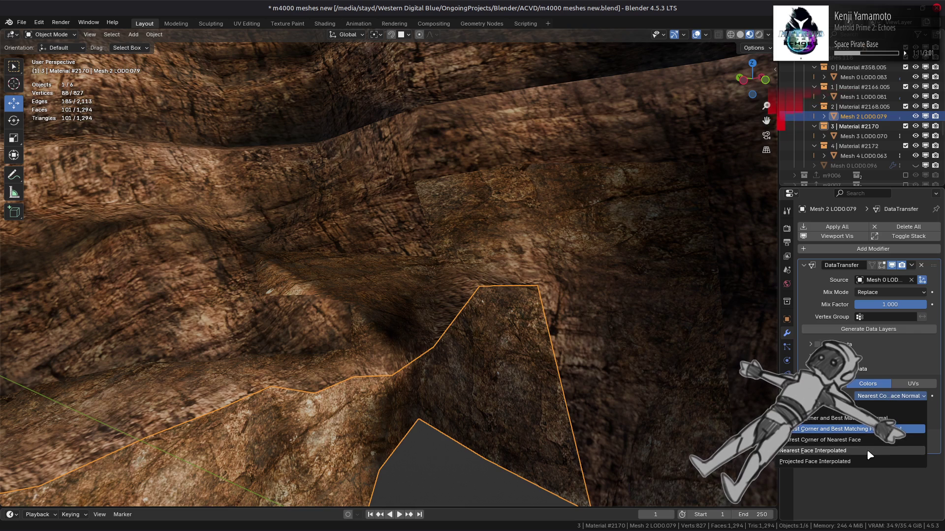
{"action": "left_click", "coordinate": [866, 450]}
{"action": "left_click", "coordinate": [880, 398]}
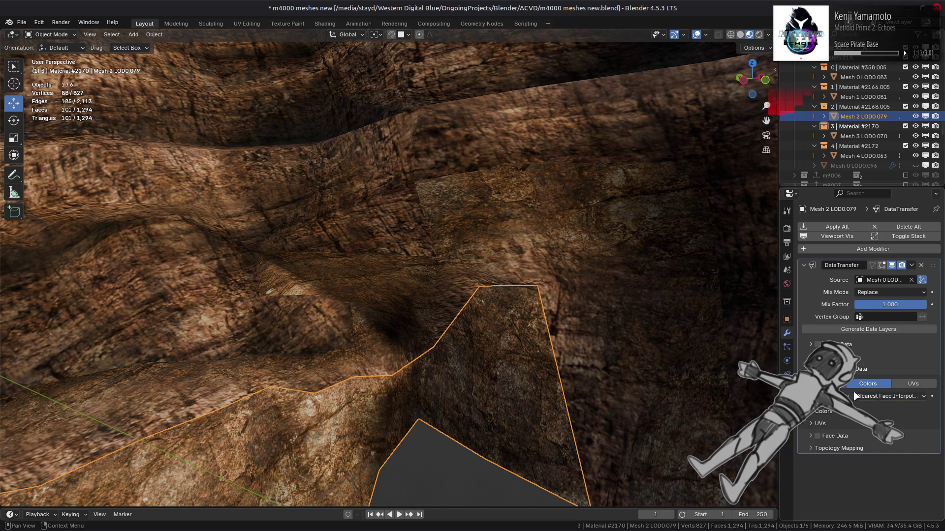
On Mesh 1 LOD0.081, try Nearest Face Interpolated and Projected Face Interpolated colour mapping
{"action": "left_click", "coordinate": [577, 307]}
{"action": "left_click", "coordinate": [885, 396]}
{"action": "left_click", "coordinate": [870, 449]}
{"action": "left_click", "coordinate": [884, 399]}
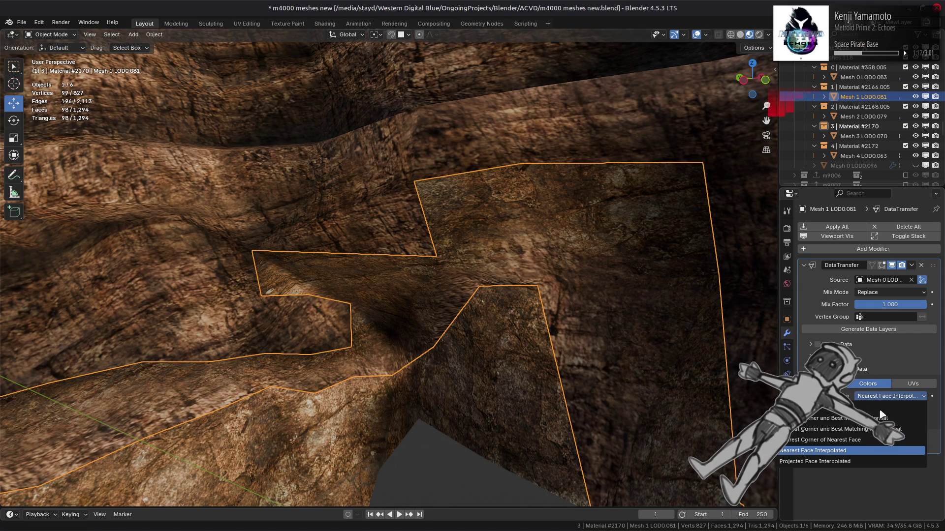
{"action": "left_click", "coordinate": [864, 459]}
Try Topology and Nearest Corner of Nearest Face, then settle on Nearest Corner and Best Matching Face Normal
{"action": "left_click", "coordinate": [886, 399]}
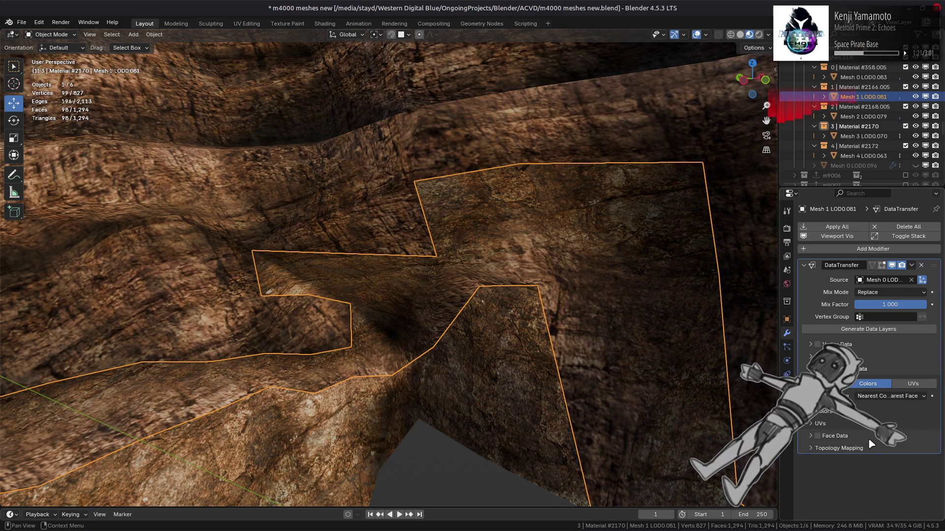
{"action": "left_click", "coordinate": [879, 419]}
{"action": "left_click", "coordinate": [885, 401]}
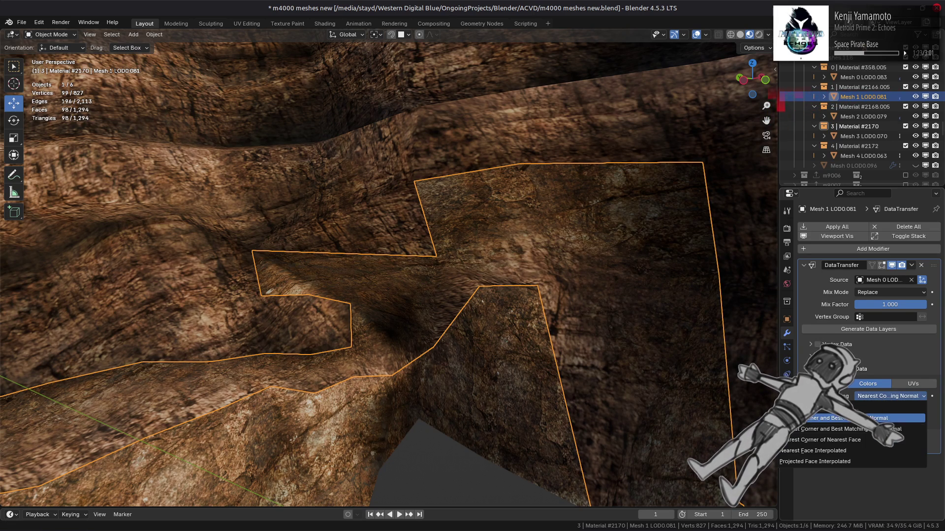
{"action": "left_click", "coordinate": [881, 390]}
{"action": "left_click", "coordinate": [886, 408]}
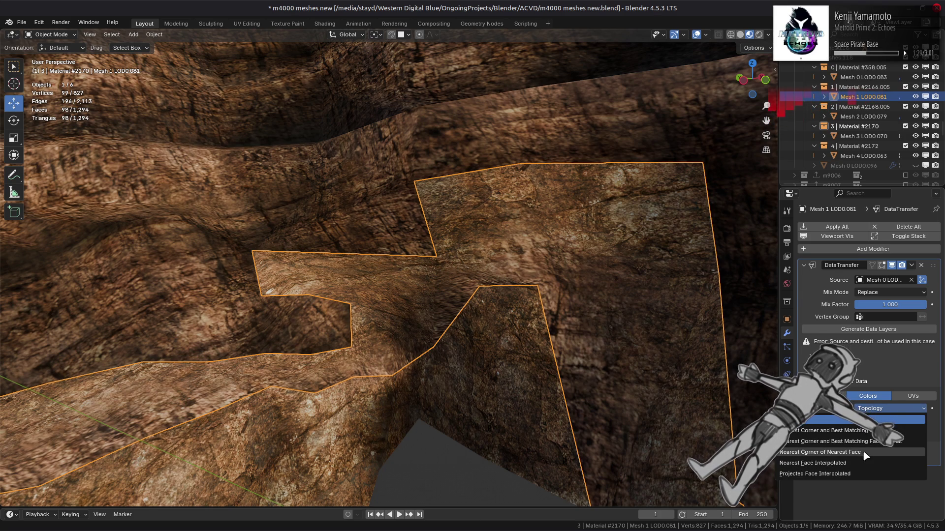
{"action": "left_click", "coordinate": [865, 453]}
{"action": "left_click", "coordinate": [888, 397]}
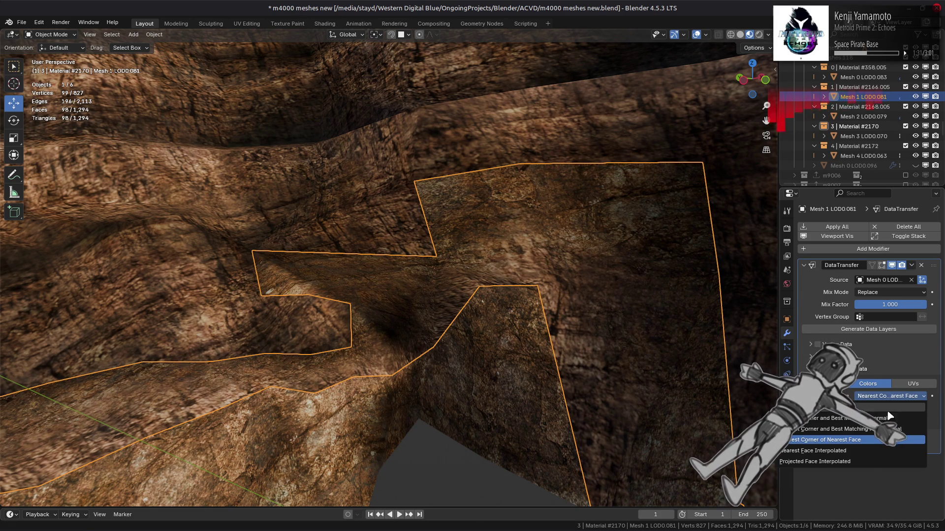
{"action": "left_click", "coordinate": [836, 430]}
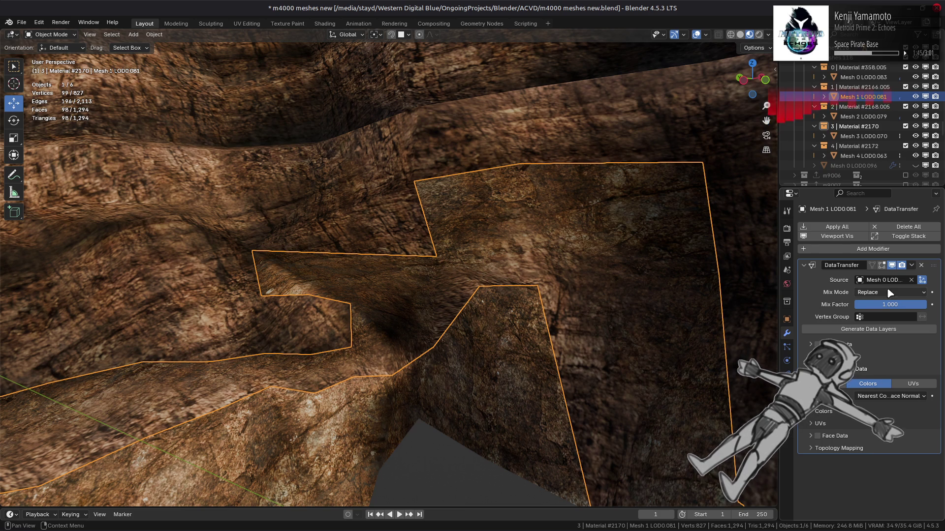
Toggle the DataTransfer modifier's viewport display to compare the cliff with and without transferred colours
{"action": "left_click", "coordinate": [893, 265]}
{"action": "left_click", "coordinate": [894, 265]}
{"action": "left_click", "coordinate": [894, 266]}
{"action": "left_click", "coordinate": [895, 266]}
{"action": "left_click", "coordinate": [895, 266]}
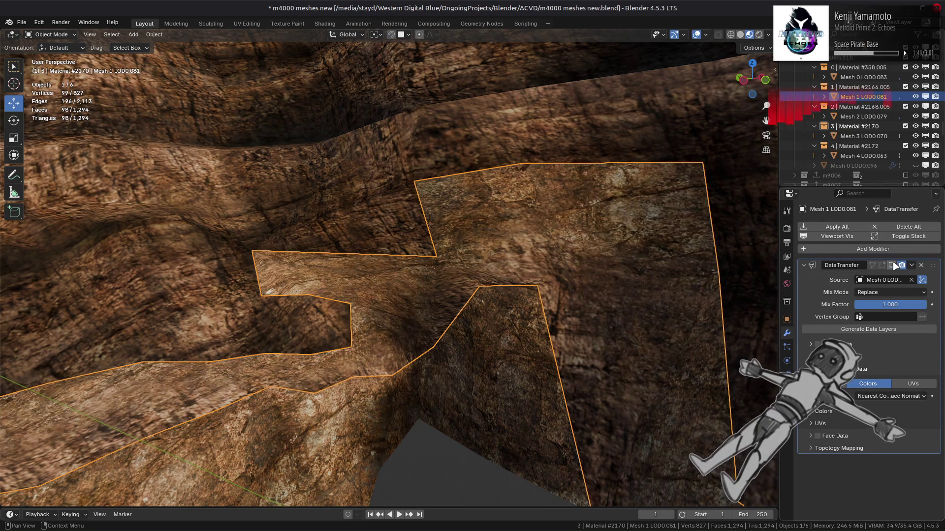
{"action": "left_click", "coordinate": [895, 265]}
{"action": "left_click", "coordinate": [894, 265]}
{"action": "left_click", "coordinate": [894, 266]}
{"action": "left_click", "coordinate": [895, 266]}
{"action": "left_click", "coordinate": [895, 266]}
{"action": "mouse_move", "coordinate": [709, 246]}
{"action": "middle_mouse_down"}
{"action": "mouse_move", "coordinate": [657, 238]}
{"action": "mouse_move", "coordinate": [668, 239]}
{"action": "middle_mouse_up"}
Expand the DataTransfer colour settings, keeping layer mapping By Name
{"action": "key", "text": "alt+a"}
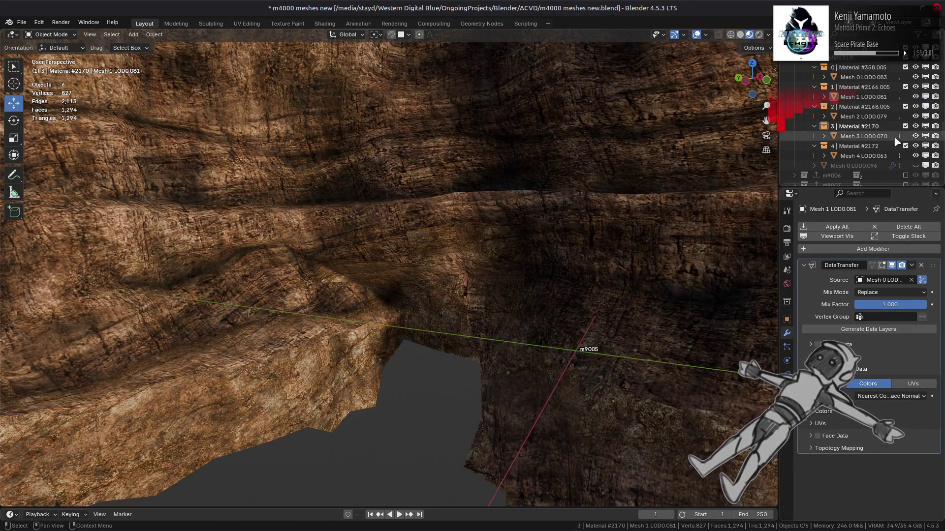
{"action": "scroll", "coordinate": [583, 253], "scroll_direction": "down", "scroll_amount": 5}
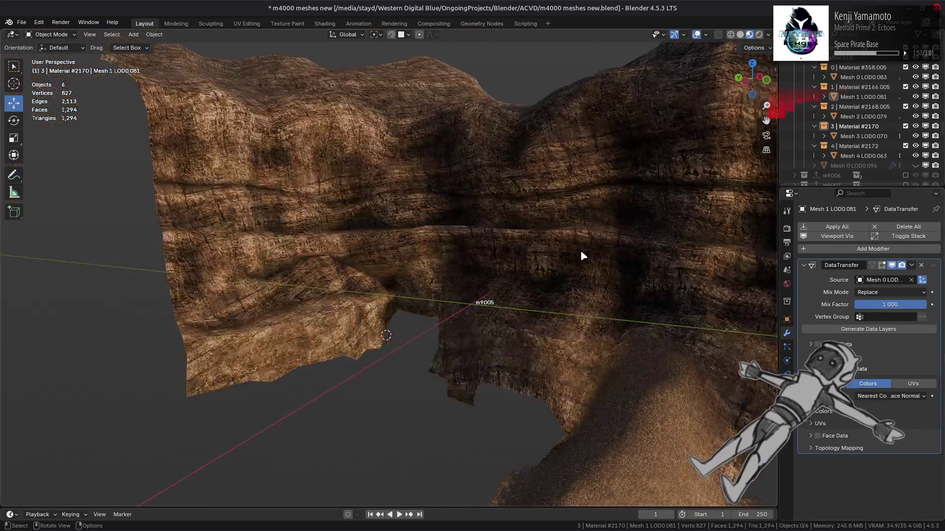
{"action": "middle_click_drag", "start_coordinate": [605, 241], "coordinate": [647, 237]}
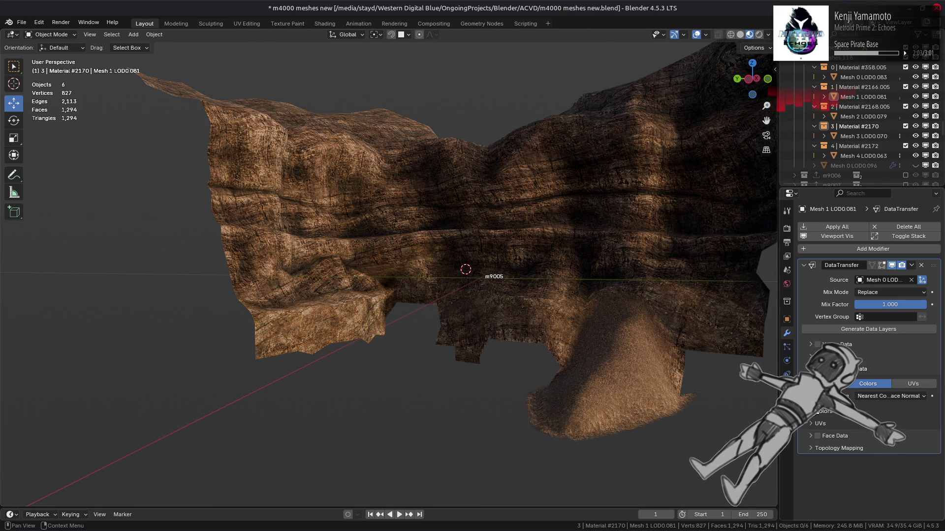
{"action": "left_click", "coordinate": [817, 410]}
{"action": "left_click", "coordinate": [883, 439]}
{"action": "left_click", "coordinate": [885, 443]}
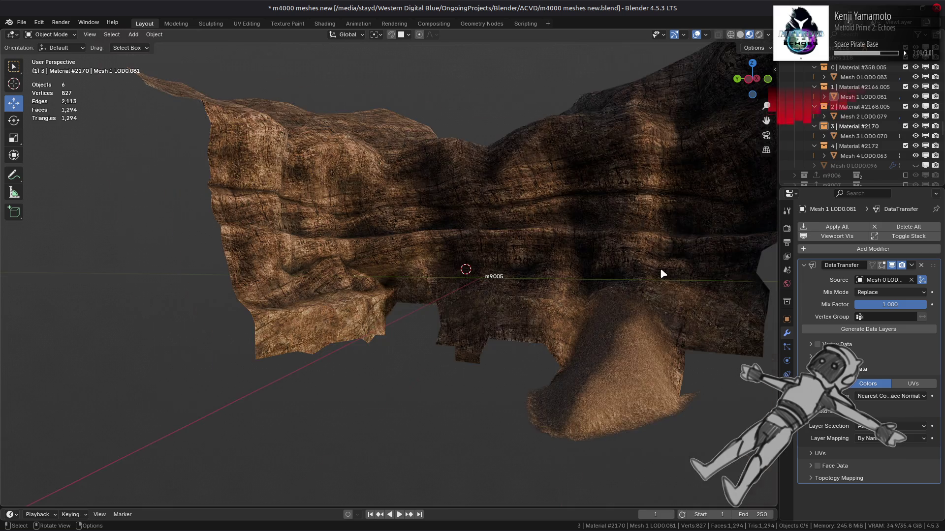
{"action": "scroll", "coordinate": [660, 268], "scroll_direction": "up", "scroll_amount": 3}
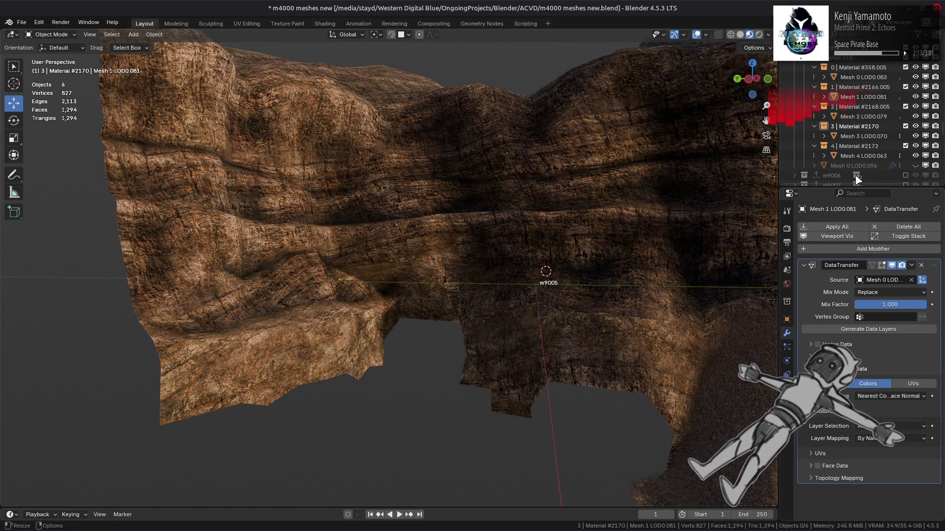
Set Mesh 2 LOD0.079's face-corner mapping to Nearest Corner and Best Matching Face Normal, then save
{"action": "left_click", "coordinate": [865, 117]}
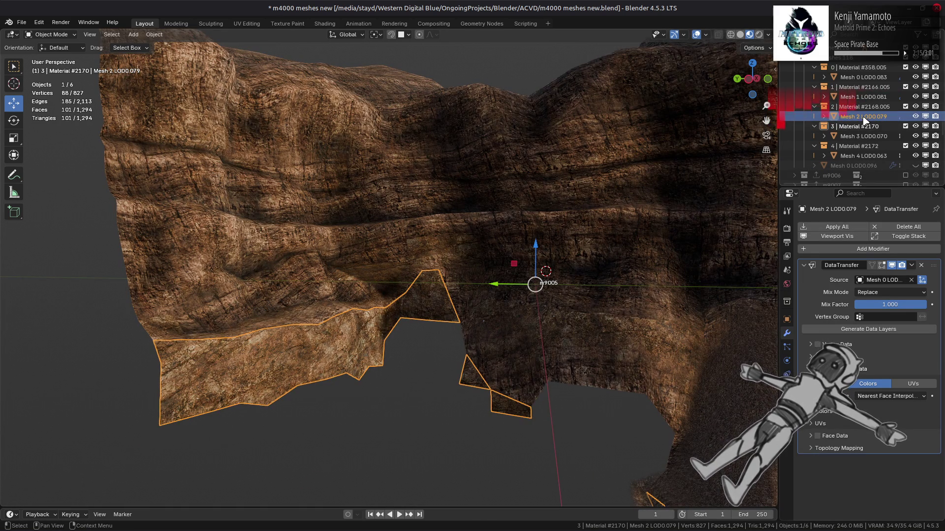
{"action": "left_click", "coordinate": [890, 397]}
{"action": "left_click", "coordinate": [866, 429]}
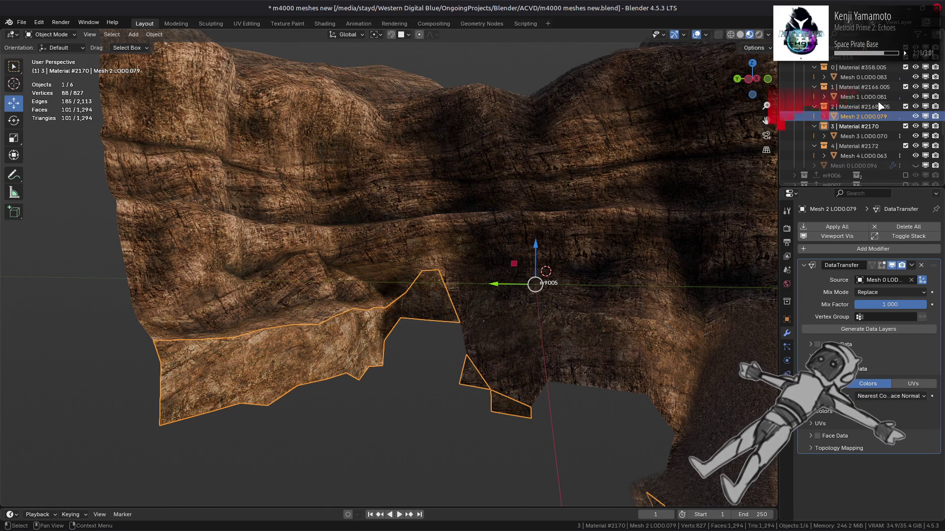
{"action": "left_click", "coordinate": [867, 77]}
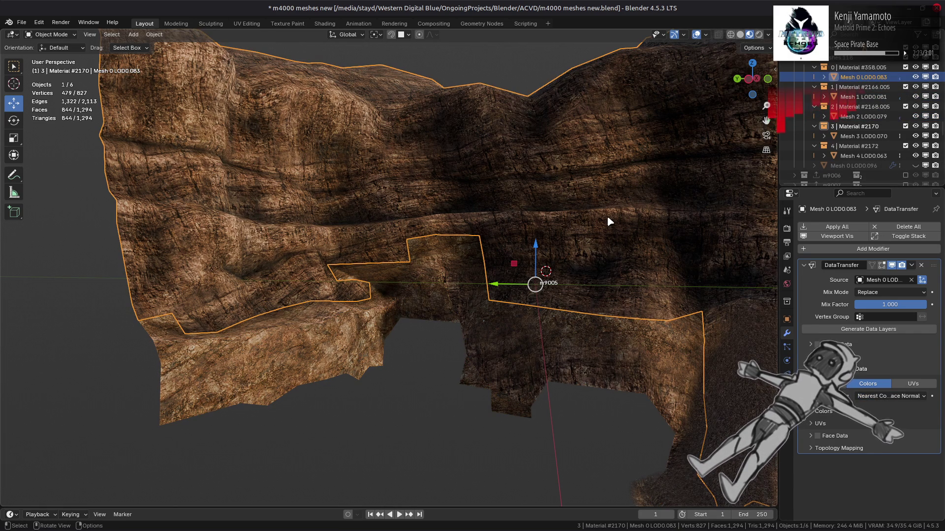
{"action": "key", "text": "alt+a"}
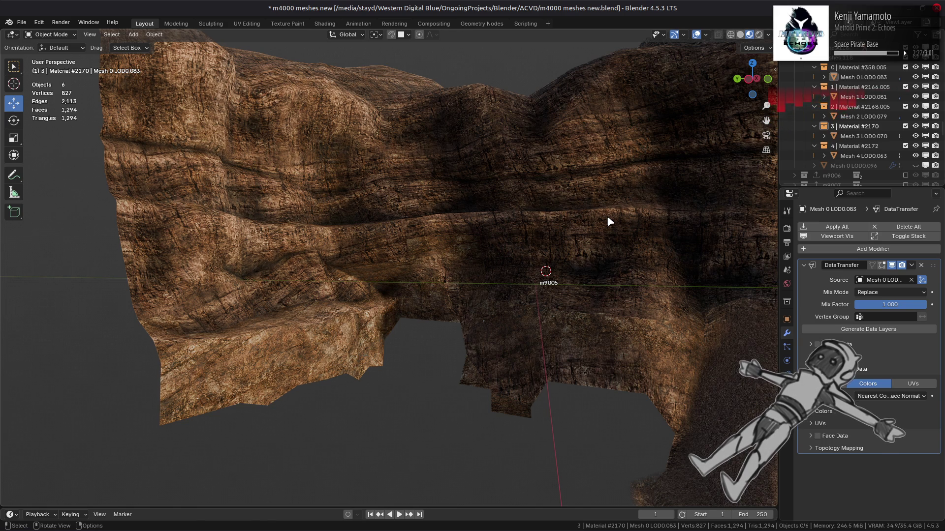
{"action": "mouse_move", "coordinate": [608, 222]}
{"action": "middle_mouse_down"}
{"action": "mouse_move", "coordinate": [611, 232]}
{"action": "mouse_move", "coordinate": [544, 274]}
{"action": "mouse_move", "coordinate": [561, 265]}
{"action": "mouse_move", "coordinate": [551, 266]}
{"action": "middle_mouse_up"}
{"action": "scroll", "coordinate": [559, 264], "scroll_direction": "up", "scroll_amount": 2}
{"action": "key", "text": "ctrl+s"}
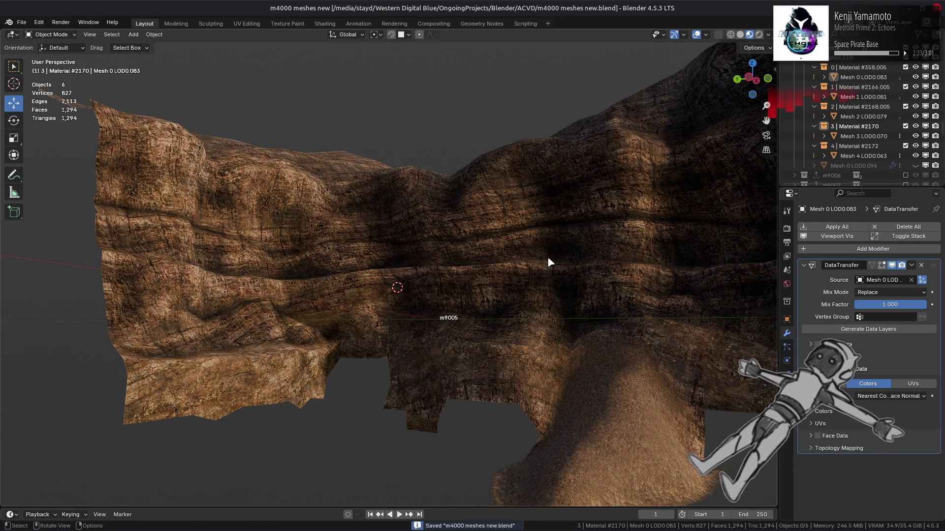
Unhide Mesh 0 LOD0.096, apply its GeometryNodes modifier, and hide it again
{"action": "left_click", "coordinate": [856, 166]}
{"action": "left_click", "coordinate": [915, 166]}
{"action": "left_click", "coordinate": [912, 266]}
{"action": "left_click", "coordinate": [886, 279]}
{"action": "left_click", "coordinate": [916, 166]}
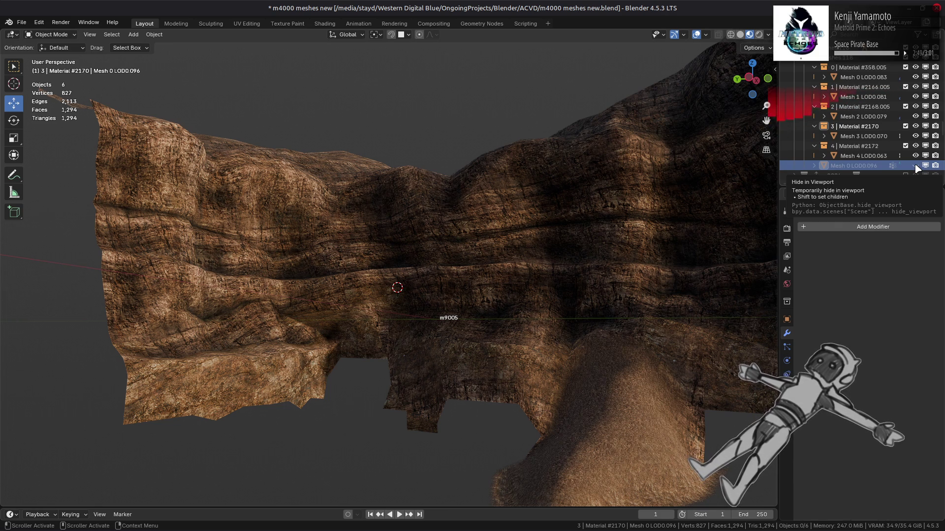
Add Dirty Vertex Colors geometry nodes to Mesh 0 LOD0.096, set Ridge to 0.100, then hide it
{"action": "left_click", "coordinate": [916, 166]}
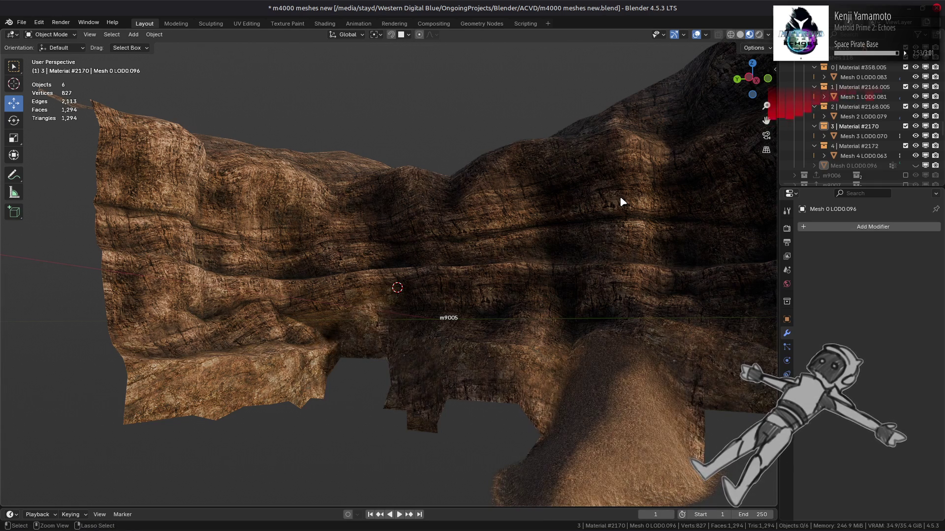
{"action": "key", "text": "shift+r"}
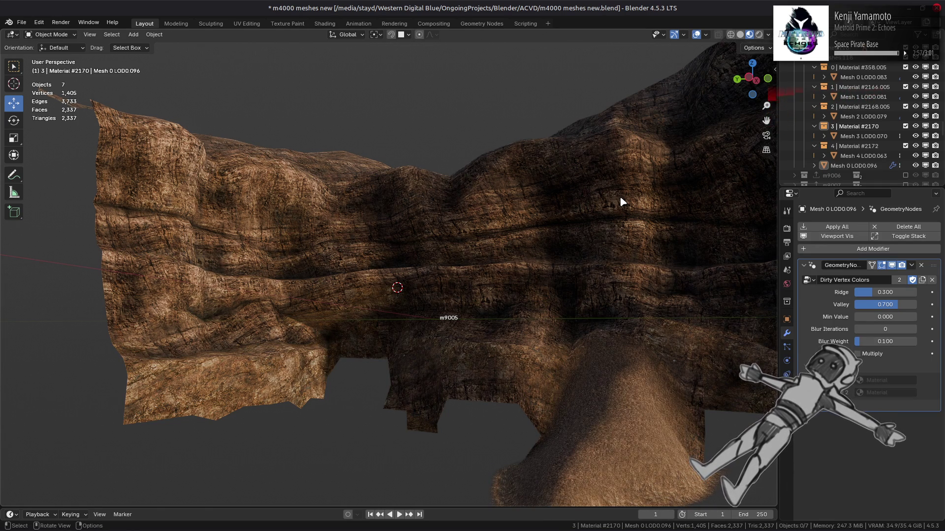
{"action": "left_click_drag", "start_coordinate": [898, 292], "coordinate": [898, 293]}
{"action": "type", "text": "0.000"}
{"action": "key", "text": "Return"}
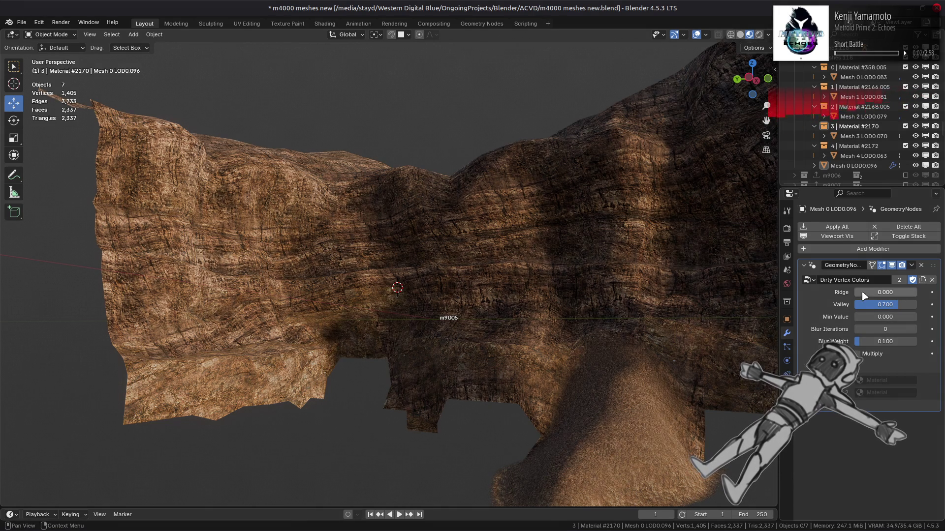
{"action": "mouse_move", "coordinate": [894, 293]}
{"action": "left_mouse_down"}
{"action": "mouse_move", "coordinate": [915, 293]}
{"action": "mouse_move", "coordinate": [893, 292]}
{"action": "left_mouse_up"}
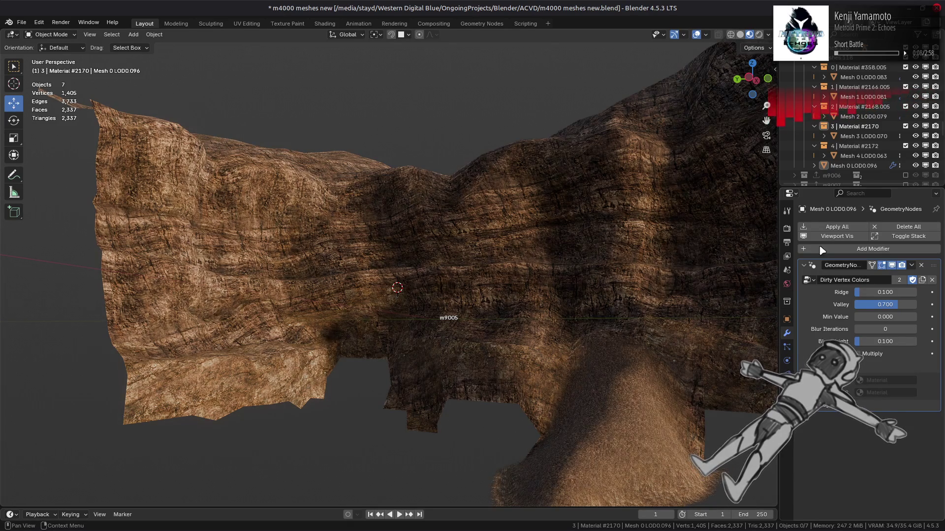
{"action": "left_click", "coordinate": [915, 166]}
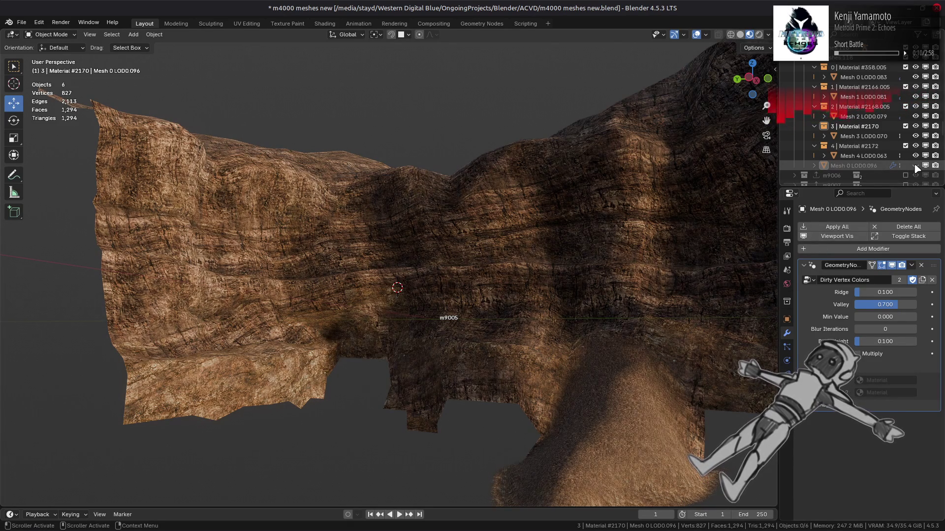
Switch the viewport to Solid shading and toggle the modifier's viewport display off and on
{"action": "left_click", "coordinate": [741, 35]}
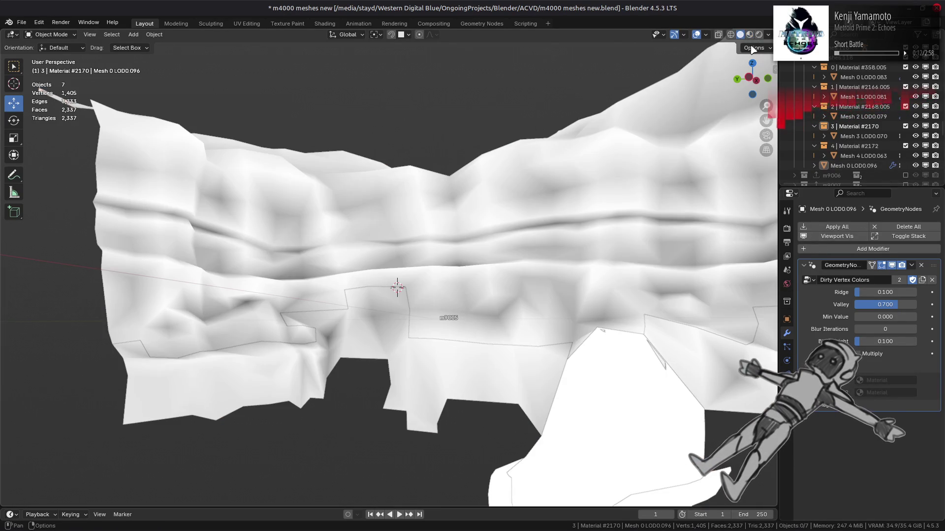
{"action": "left_click", "coordinate": [892, 266]}
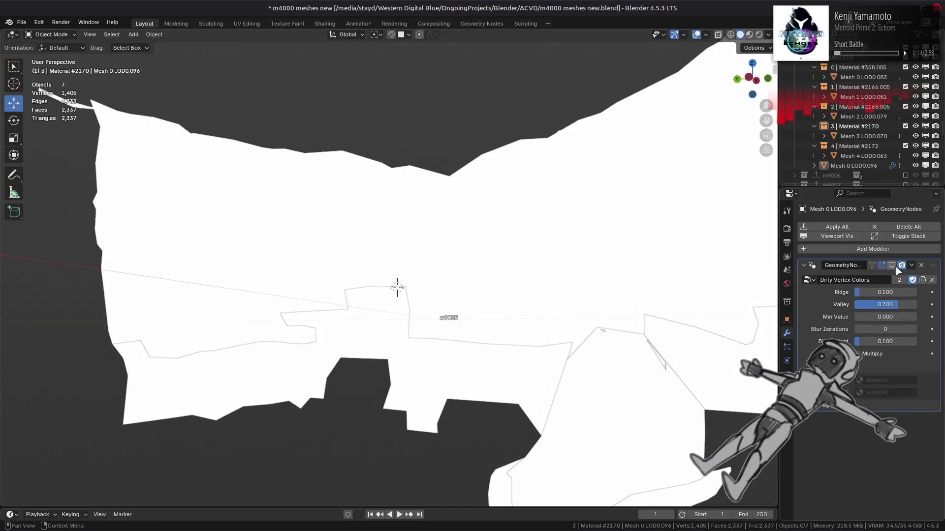
{"action": "left_click", "coordinate": [892, 266]}
Toggle Mesh 0 LOD0.096's visibility repeatedly to compare, leaving it visible
{"action": "left_click", "coordinate": [915, 166]}
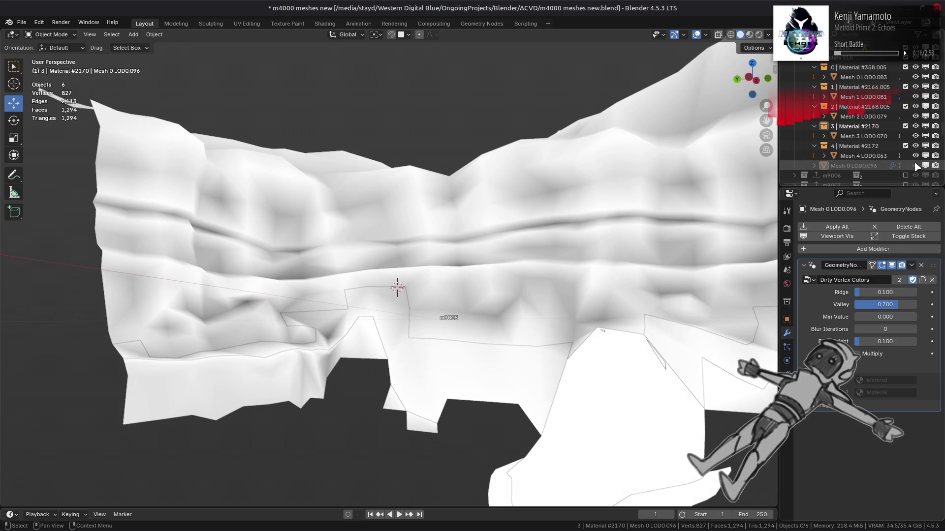
{"action": "left_click", "coordinate": [915, 166]}
{"action": "left_click", "coordinate": [916, 166]}
{"action": "left_click", "coordinate": [916, 166]}
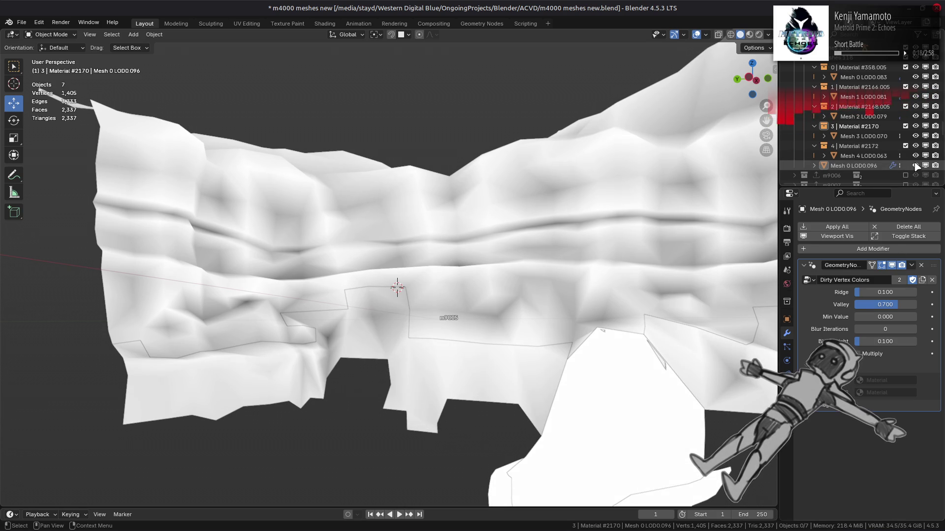
{"action": "left_click", "coordinate": [915, 166]}
{"action": "left_click", "coordinate": [916, 166]}
{"action": "left_click", "coordinate": [915, 166]}
{"action": "left_click", "coordinate": [916, 166]}
{"action": "left_click", "coordinate": [915, 166]}
Flash Mesh 0 LOD0.096's visibility on and off to compare the shading
{"action": "left_click", "coordinate": [915, 166]}
{"action": "left_click", "coordinate": [915, 166]}
{"action": "left_click", "coordinate": [915, 166]}
{"action": "left_click", "coordinate": [916, 166]}
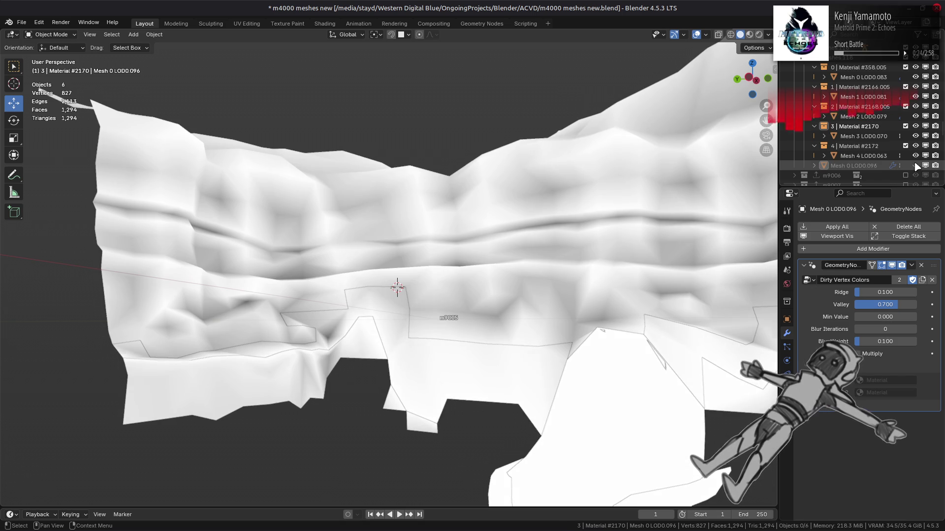
{"action": "left_click", "coordinate": [915, 165]}
{"action": "left_click", "coordinate": [915, 165]}
{"action": "left_click", "coordinate": [915, 166]}
{"action": "left_click", "coordinate": [915, 166]}
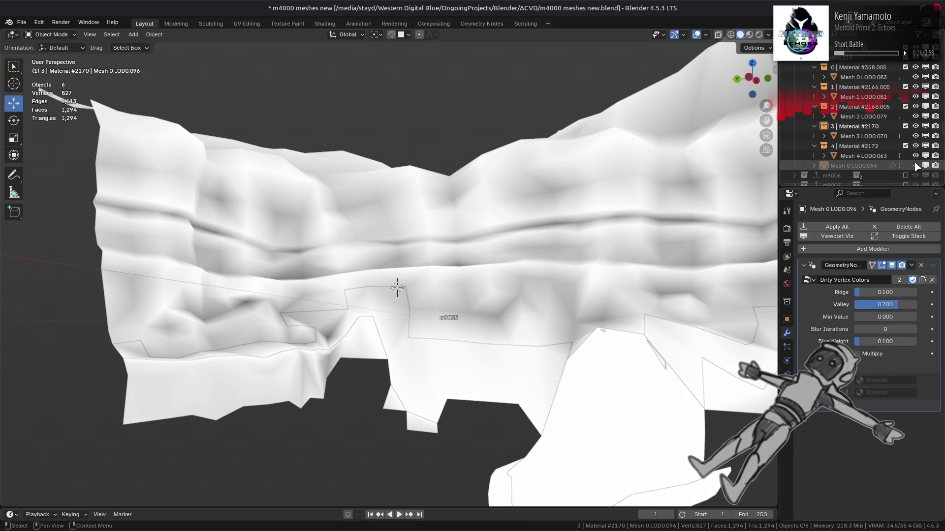
Leave Mesh 0 LOD0.096 hidden and select Mesh 1 LOD0.081 to review its transfer
{"action": "left_click", "coordinate": [915, 166]}
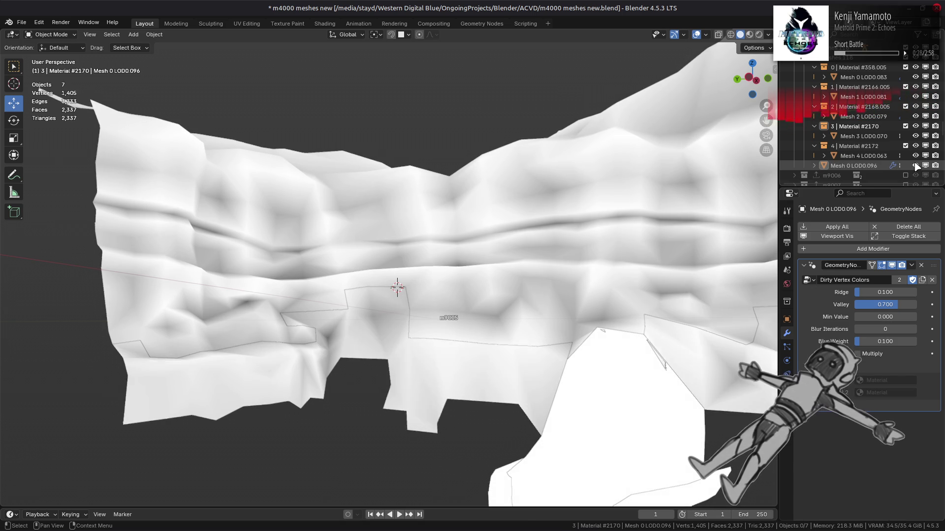
{"action": "left_click", "coordinate": [915, 166]}
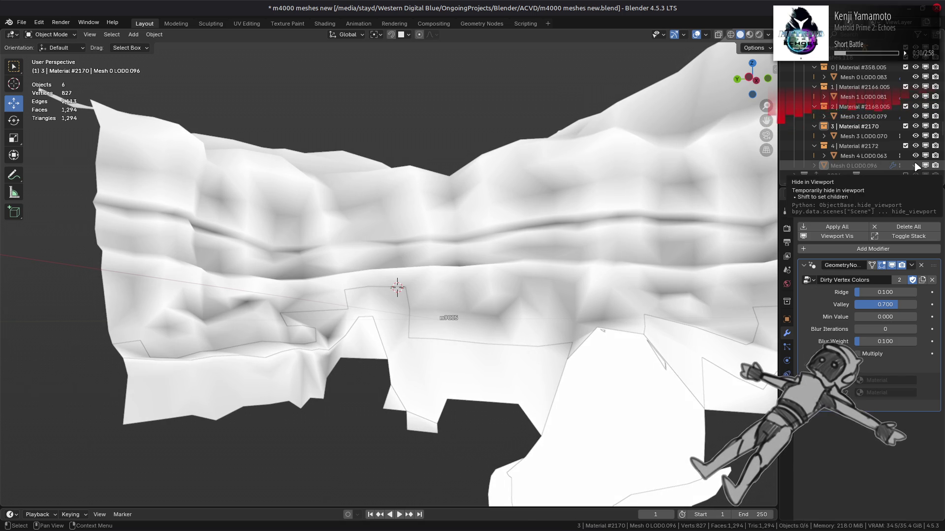
{"action": "left_click", "coordinate": [916, 166]}
{"action": "left_click", "coordinate": [915, 165]}
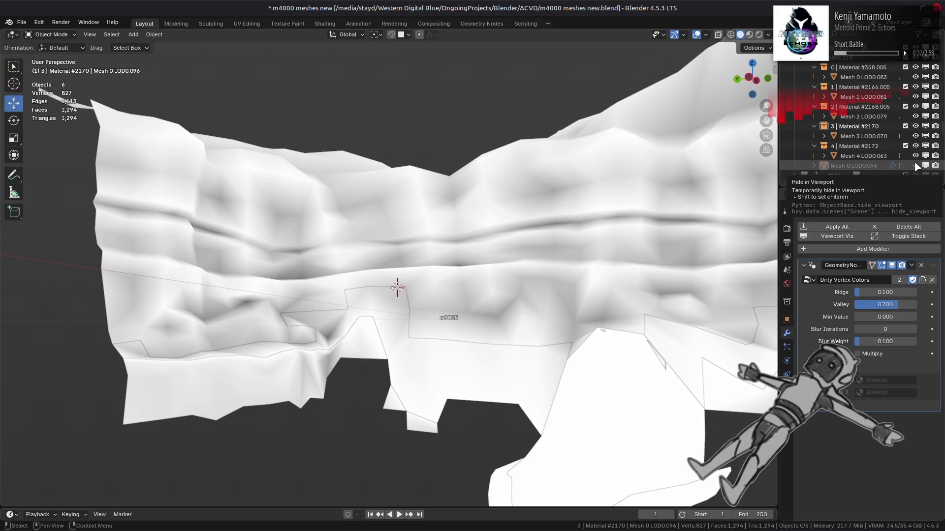
{"action": "left_click", "coordinate": [916, 166]}
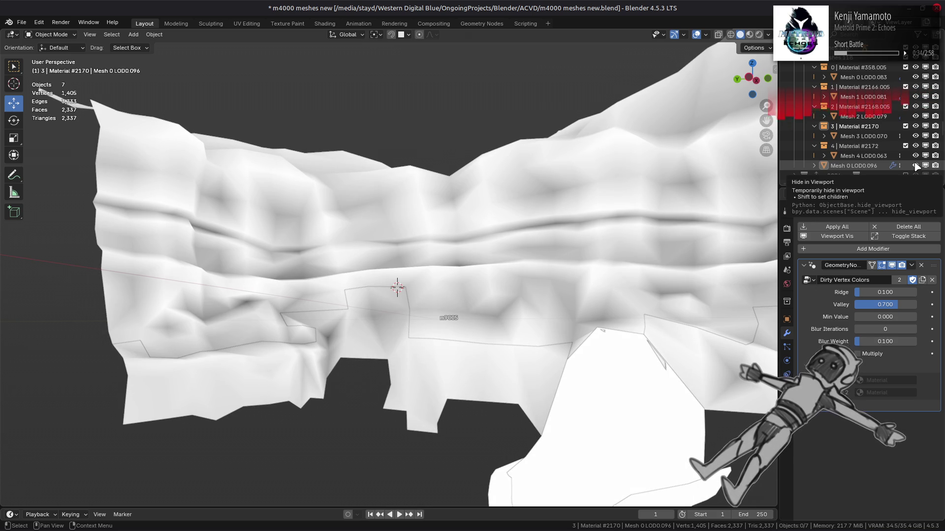
{"action": "left_click", "coordinate": [916, 166]}
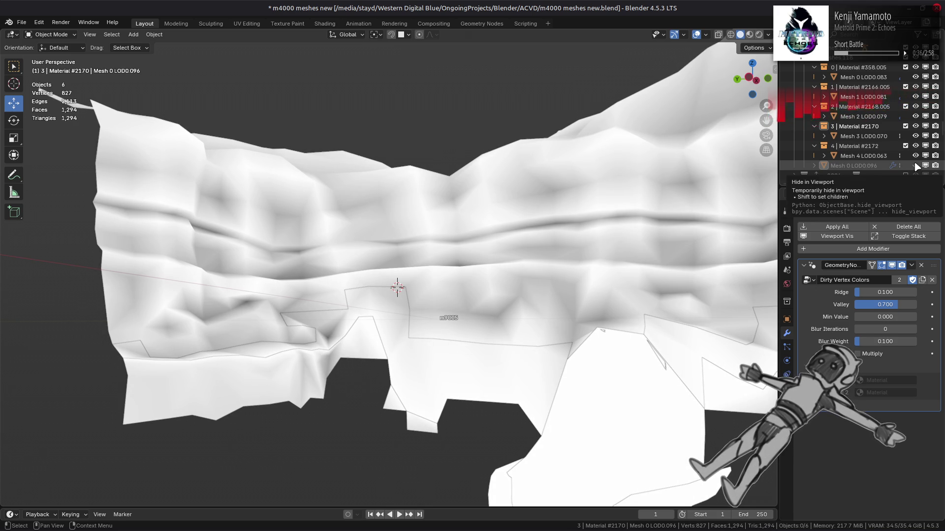
{"action": "left_click", "coordinate": [395, 326]}
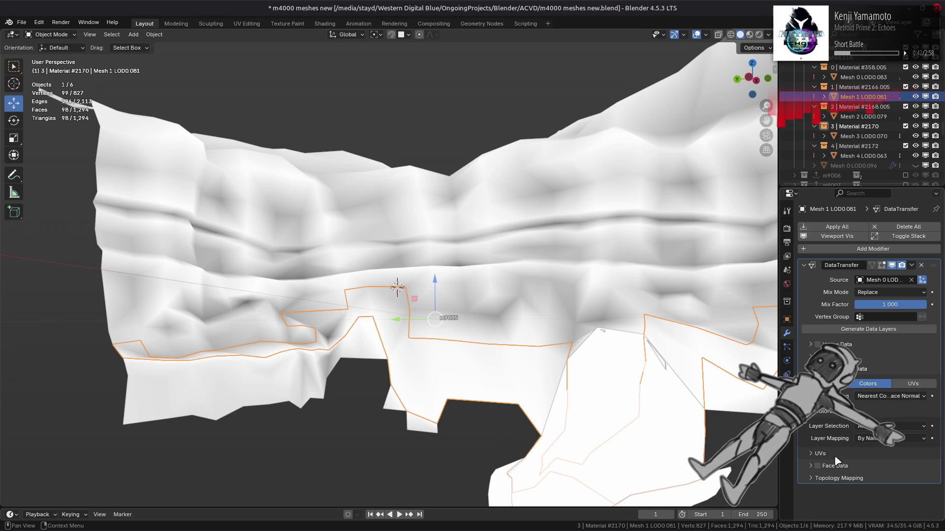
Raise the topology mapping Ray Radius slightly on Mesh 1 LOD0.081's DataTransfer
{"action": "left_click", "coordinate": [836, 480]}
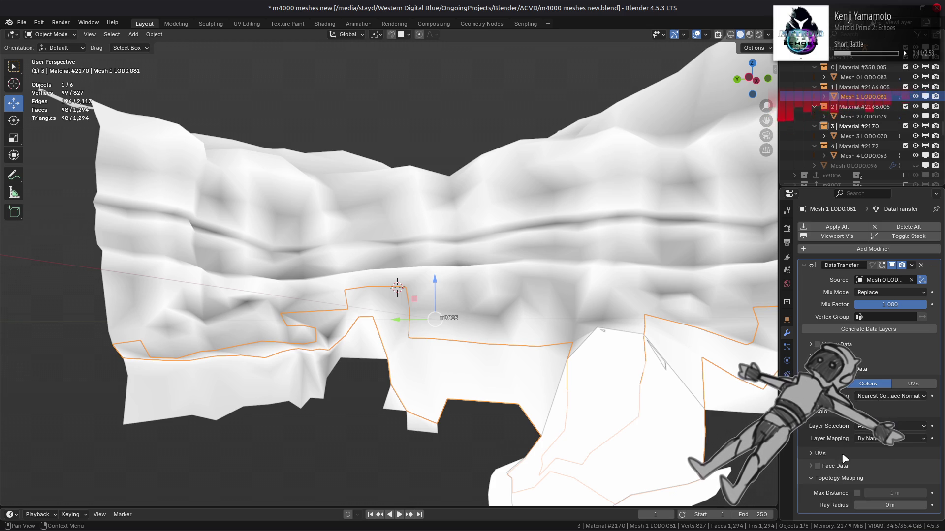
{"action": "left_click_drag", "start_coordinate": [881, 505], "coordinate": [888, 506]}
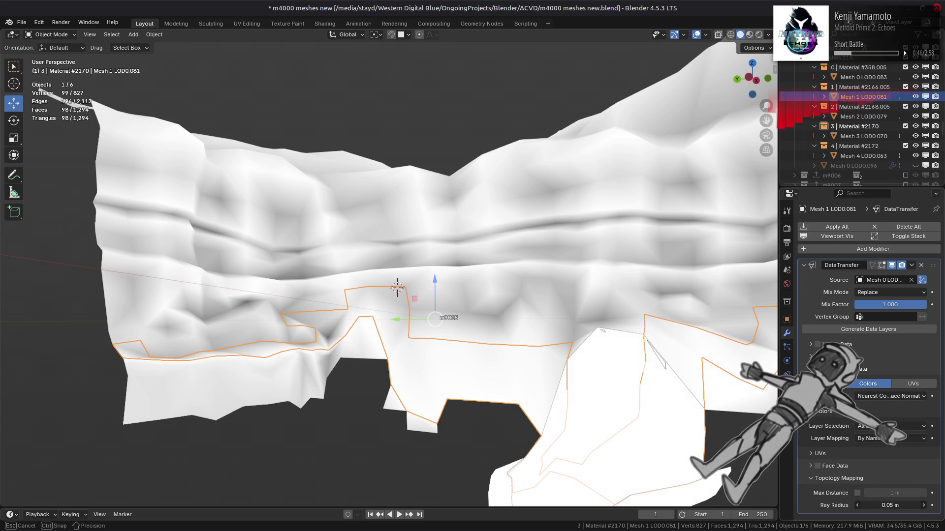
{"action": "left_click", "coordinate": [843, 480]}
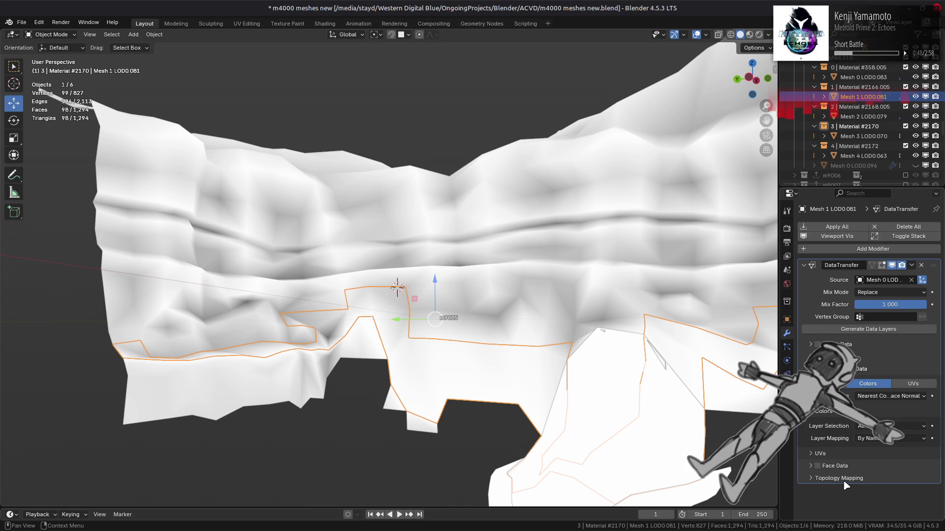
Try transferring Vertex Data colours instead of face corners, then revert to Face Corner Data only
{"action": "left_click", "coordinate": [810, 347]}
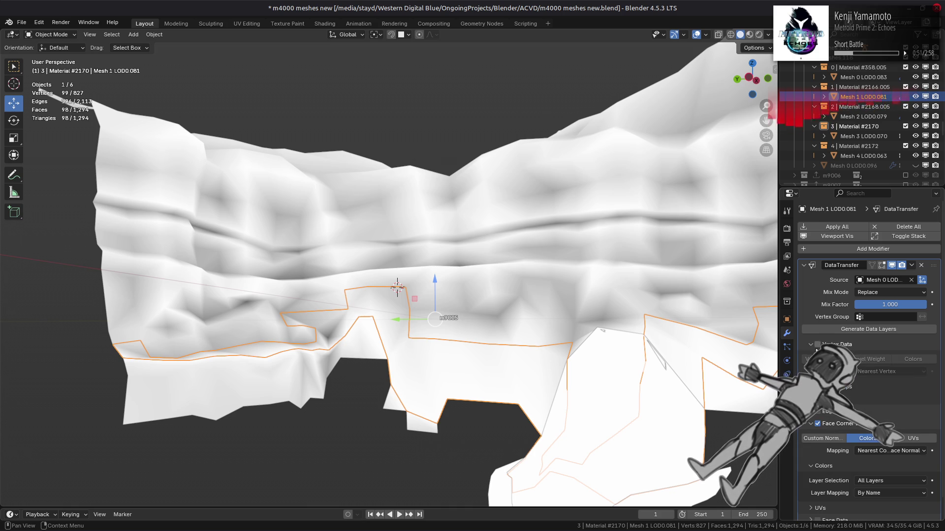
{"action": "left_click", "coordinate": [920, 360]}
{"action": "left_click", "coordinate": [907, 372]}
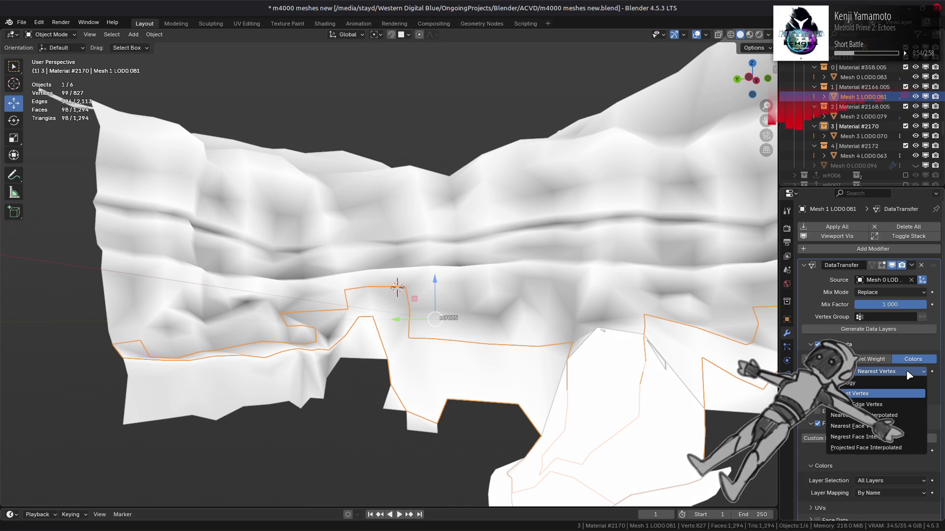
{"action": "left_click", "coordinate": [907, 373]}
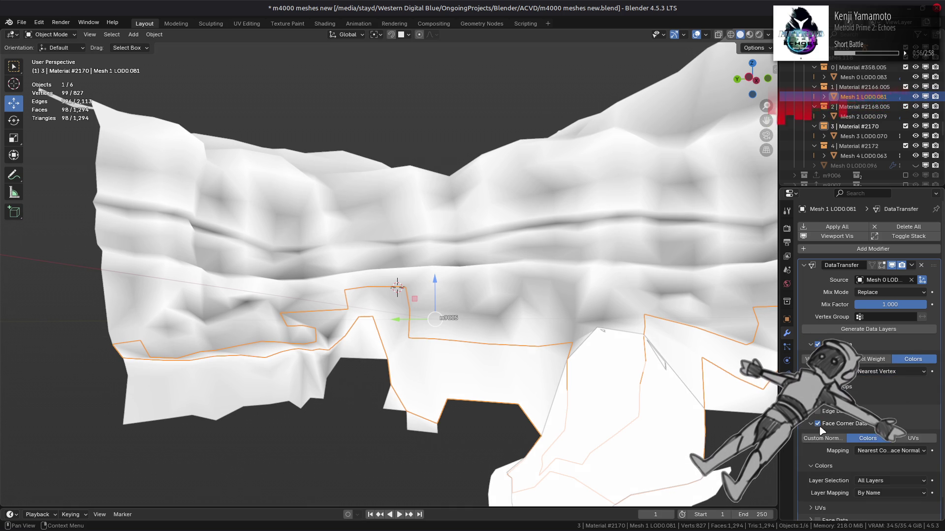
{"action": "left_click", "coordinate": [868, 439]}
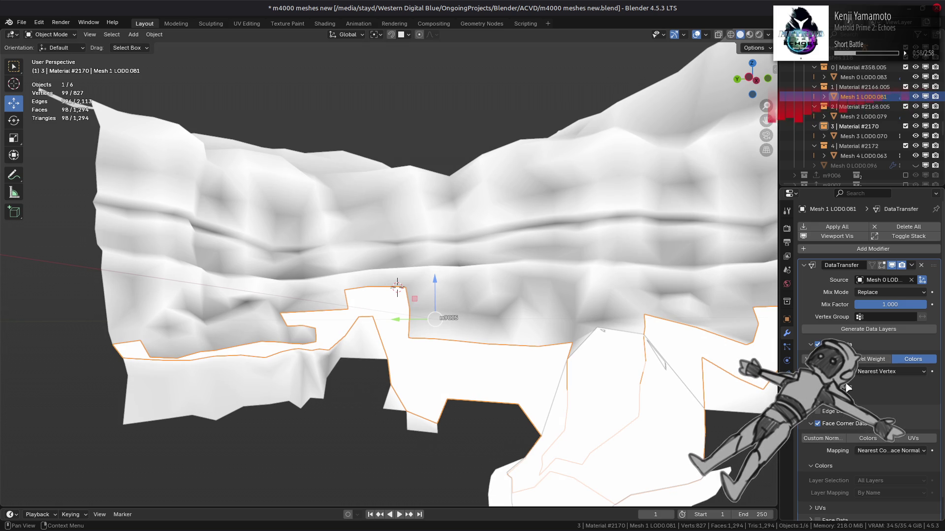
{"action": "left_click", "coordinate": [879, 414]}
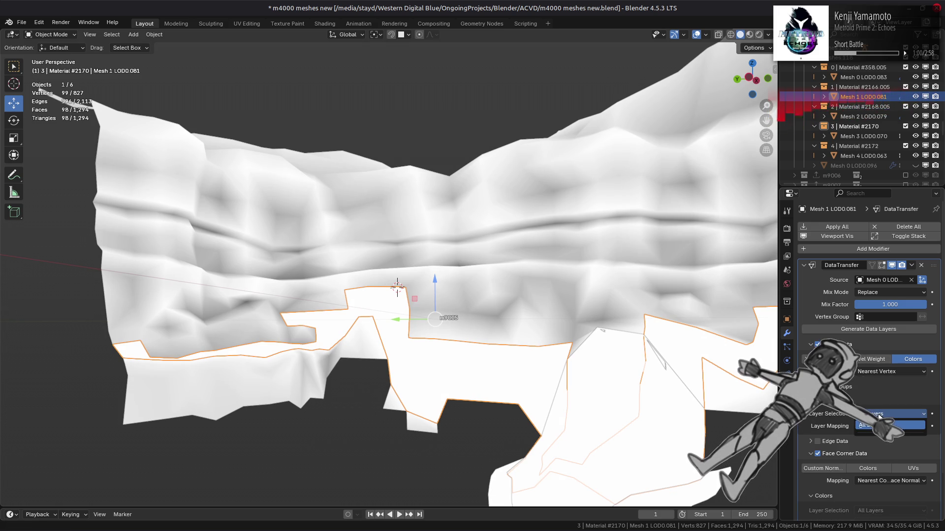
{"action": "left_click", "coordinate": [818, 344]}
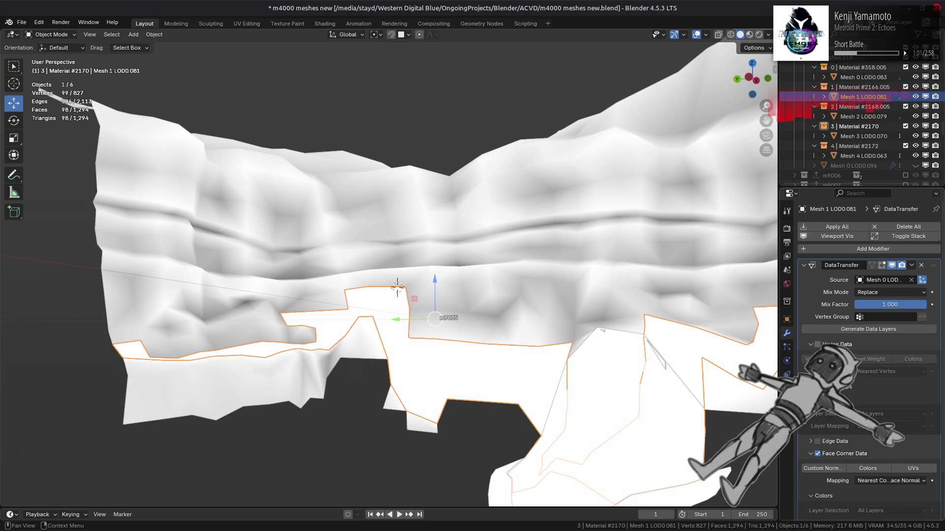
{"action": "left_click", "coordinate": [811, 344]}
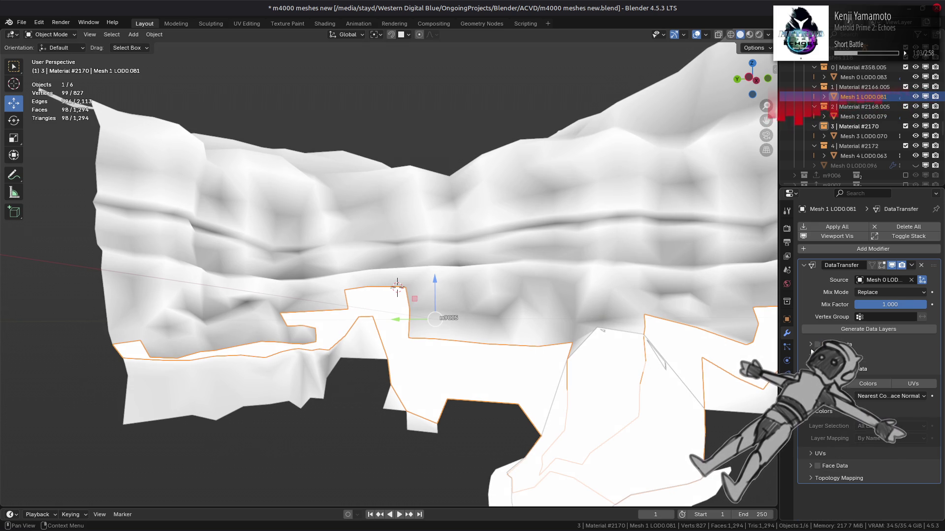
{"action": "left_click", "coordinate": [866, 387]}
Cycle the face-corner mappings, keep Nearest Corner and Best Matching Face Normal, and unhide Mesh 0 LOD0.096
{"action": "left_click", "coordinate": [878, 397]}
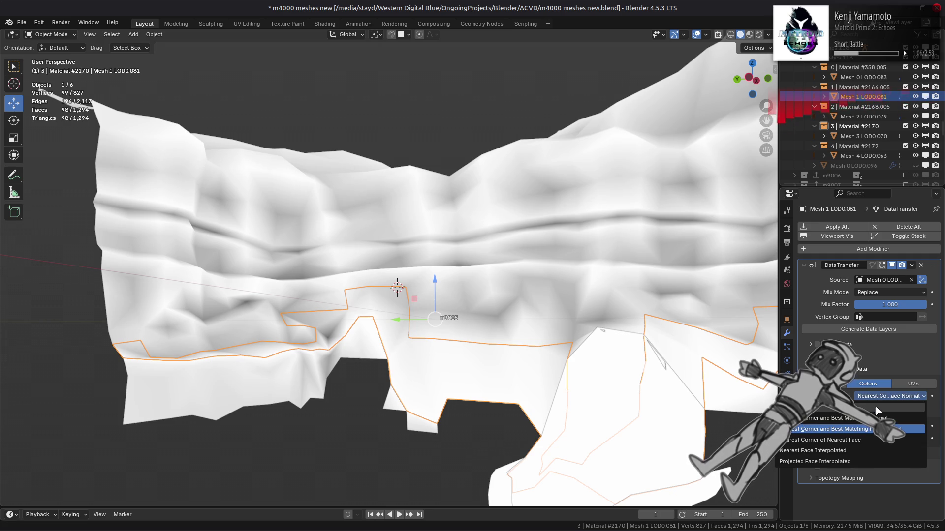
{"action": "left_click", "coordinate": [876, 419]}
{"action": "left_click", "coordinate": [881, 396]}
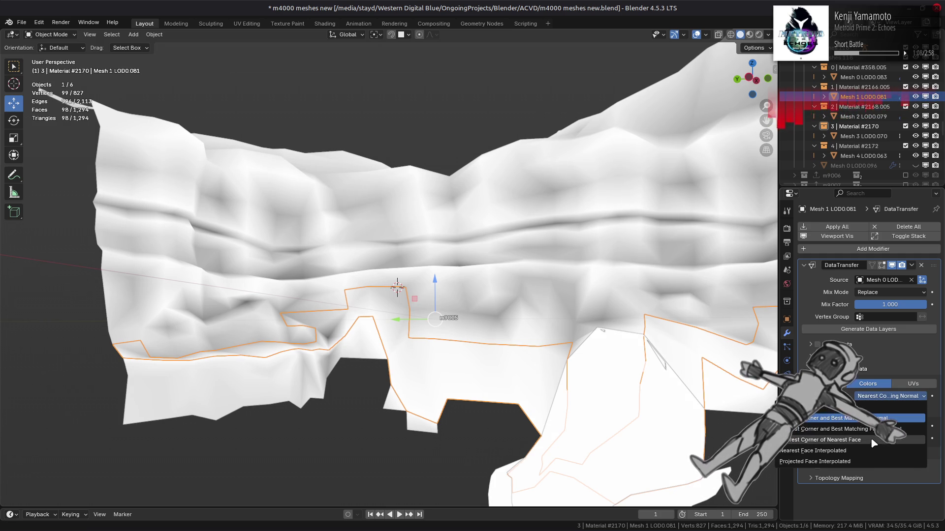
{"action": "left_click", "coordinate": [874, 439]}
{"action": "left_click", "coordinate": [874, 399]}
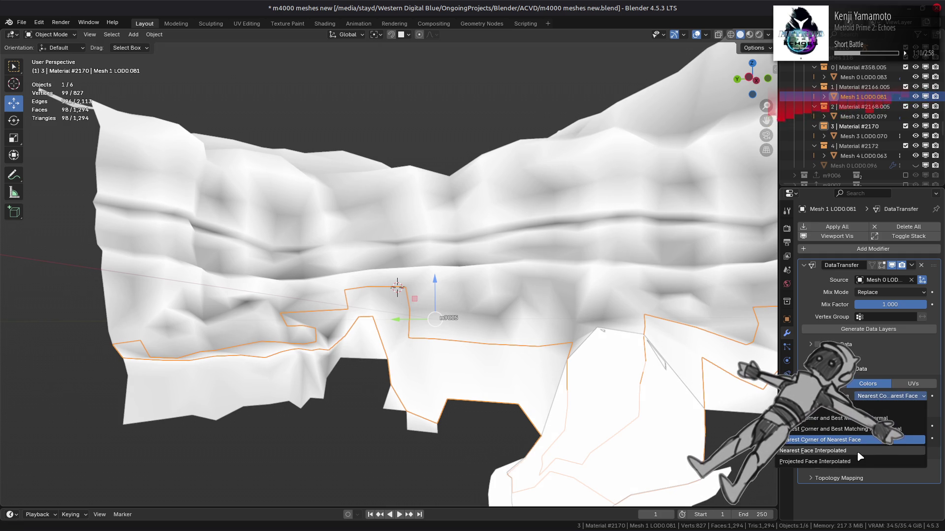
{"action": "left_click", "coordinate": [857, 451]}
{"action": "left_click", "coordinate": [886, 396]}
{"action": "left_click", "coordinate": [861, 461]}
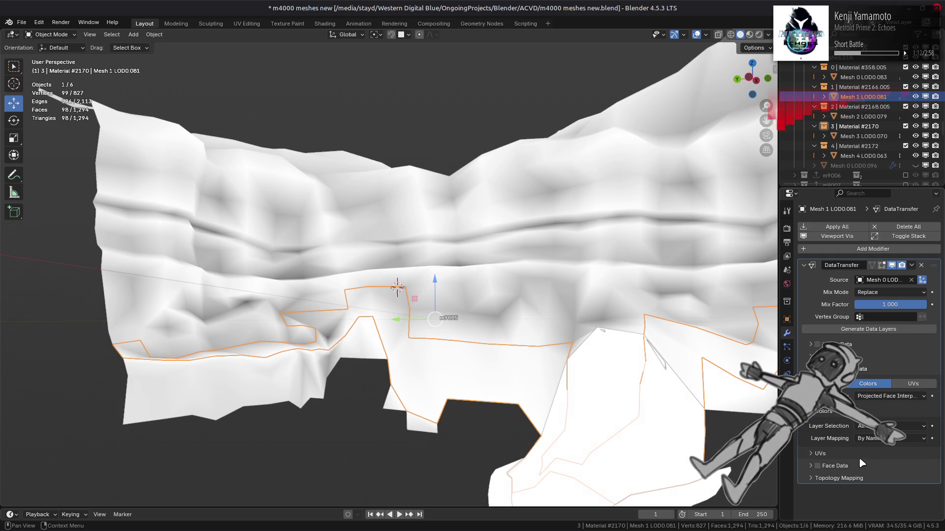
{"action": "left_click", "coordinate": [888, 400]}
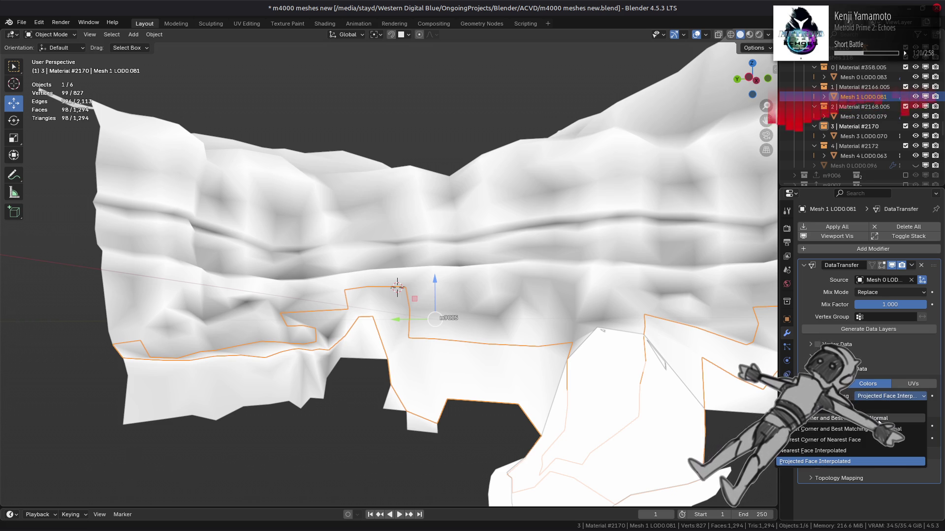
{"action": "left_click", "coordinate": [873, 430]}
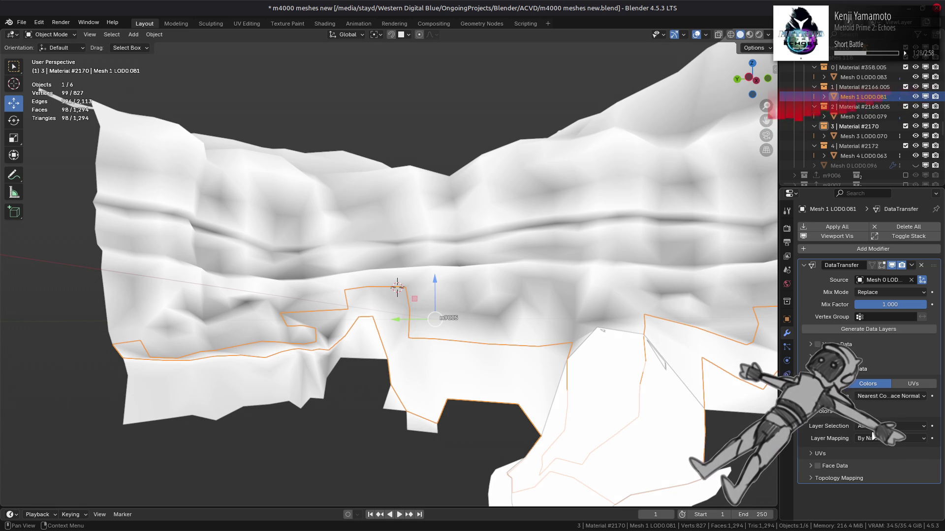
{"action": "left_click", "coordinate": [916, 165]}
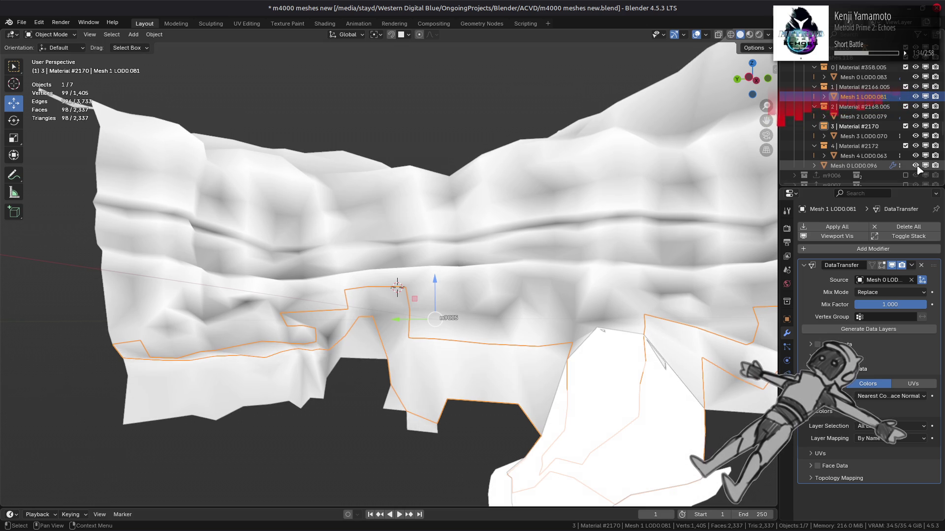
Apply the Dirty Vertex Colors geometry nodes modifier on Mesh 0 LOD0.096 and hide it
{"action": "left_click", "coordinate": [868, 167]}
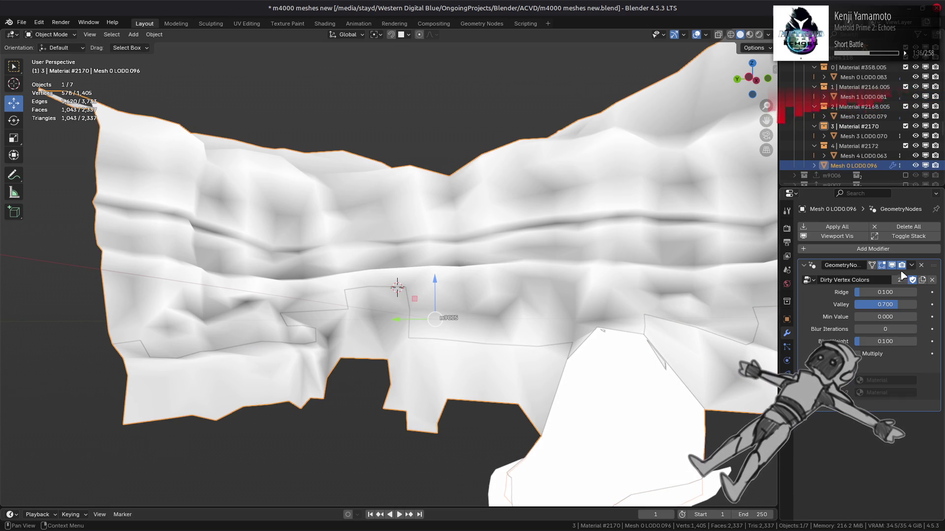
{"action": "left_click", "coordinate": [912, 266]}
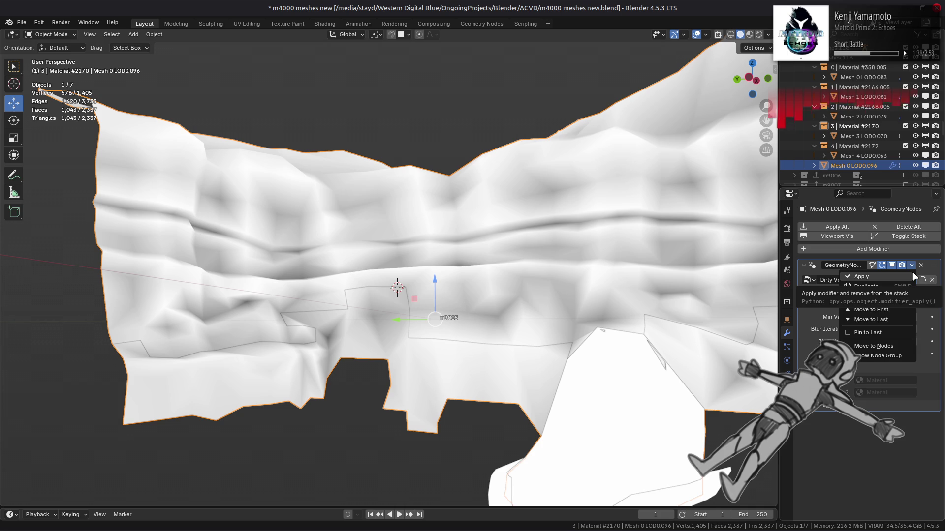
{"action": "left_click", "coordinate": [913, 277]}
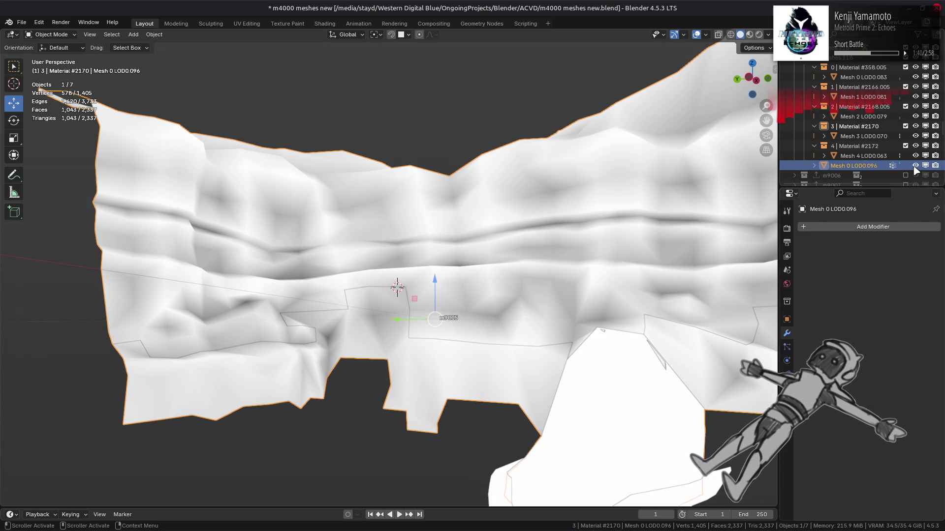
{"action": "left_click", "coordinate": [915, 166]}
Apply the data transfer modifiers on Mesh 0, Mesh 1 and Mesh 2 LOD0
{"action": "left_click", "coordinate": [447, 375]}
{"action": "left_click", "coordinate": [892, 266]}
{"action": "left_click", "coordinate": [892, 266]}
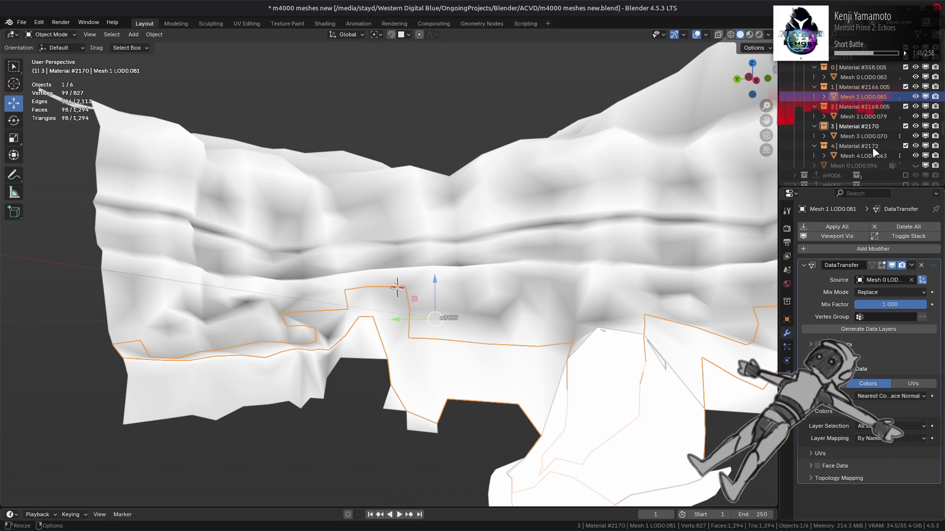
{"action": "left_click", "coordinate": [861, 77]}
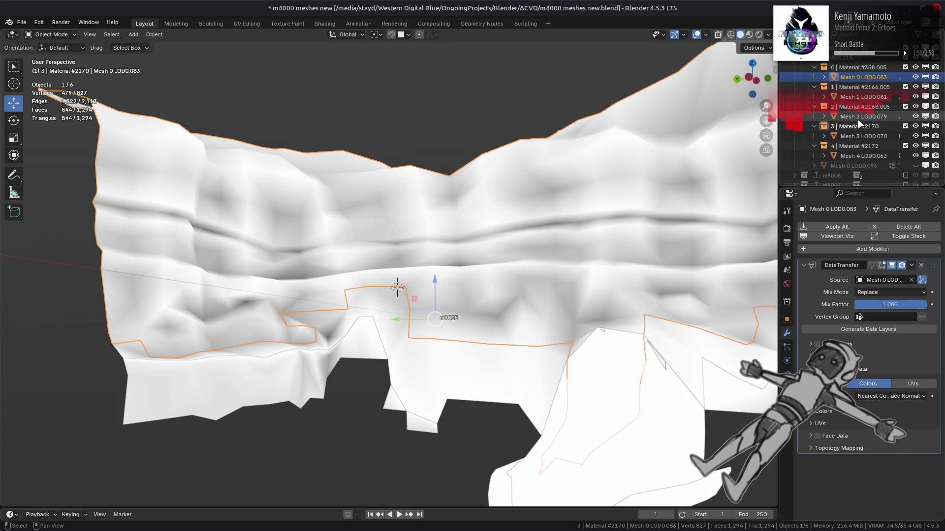
{"action": "left_click", "coordinate": [861, 116], "text": "shift"}
{"action": "left_click", "coordinate": [837, 226]}
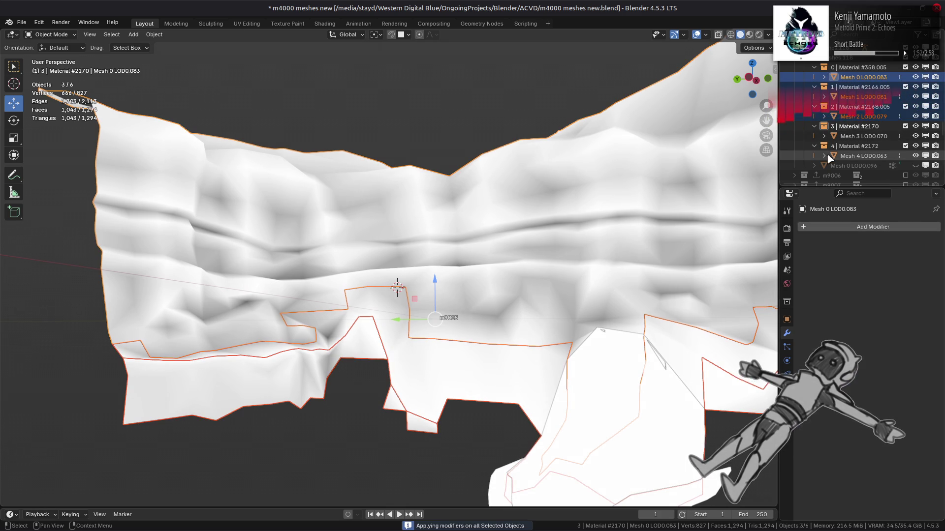
Export the m9005 collection as FLVER
{"action": "scroll", "coordinate": [846, 102], "scroll_direction": "up", "scroll_amount": 2}
{"action": "scroll", "coordinate": [846, 102], "scroll_direction": "up", "scroll_amount": 2}
{"action": "left_click", "coordinate": [836, 97]}
{"action": "left_click", "coordinate": [787, 301]}
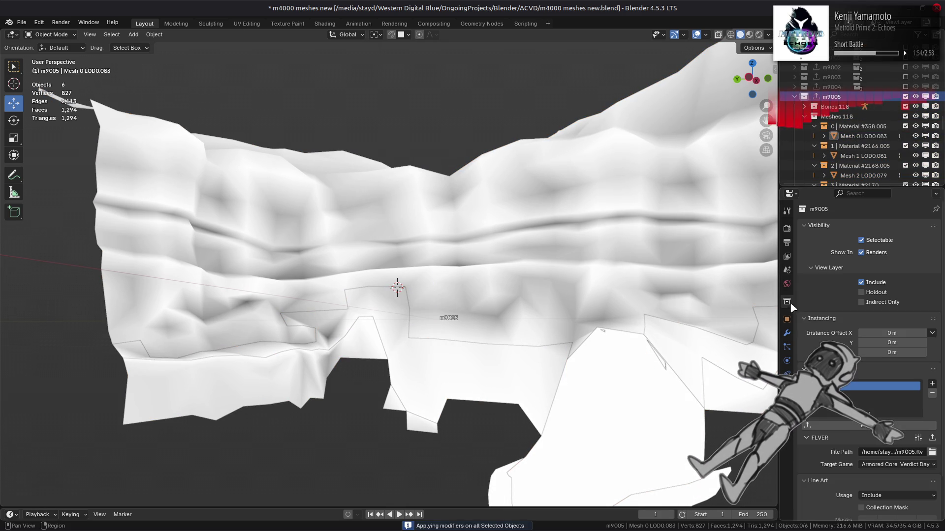
{"action": "left_click", "coordinate": [921, 425]}
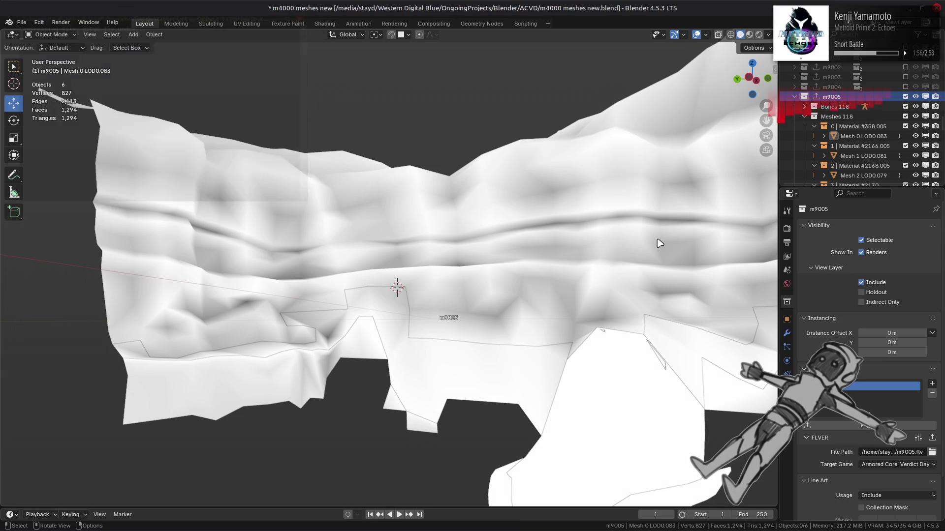
Deselect all objects and save m4000 meshes new.blend
{"action": "scroll", "coordinate": [846, 119], "scroll_direction": "down", "scroll_amount": 4}
{"action": "left_click", "coordinate": [857, 97]}
{"action": "scroll", "coordinate": [848, 126], "scroll_direction": "down", "scroll_amount": 4}
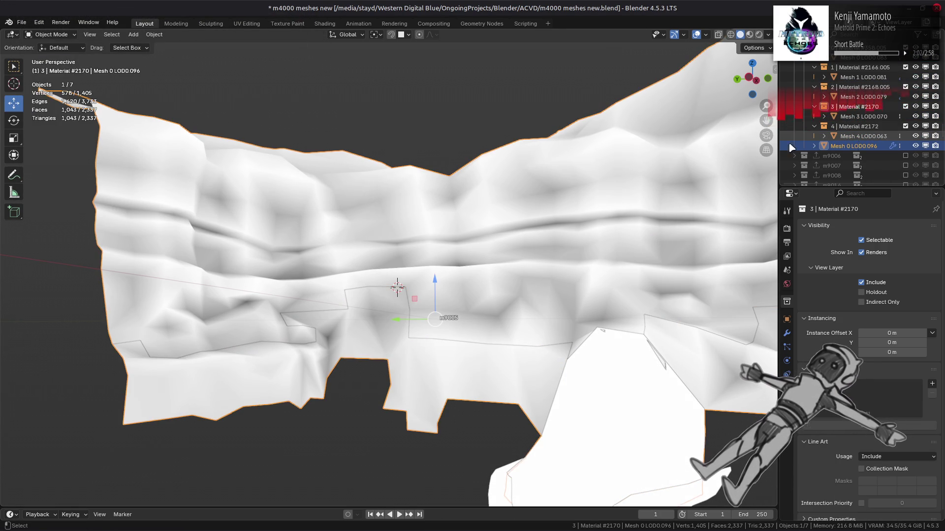
{"action": "key", "text": "alt+a"}
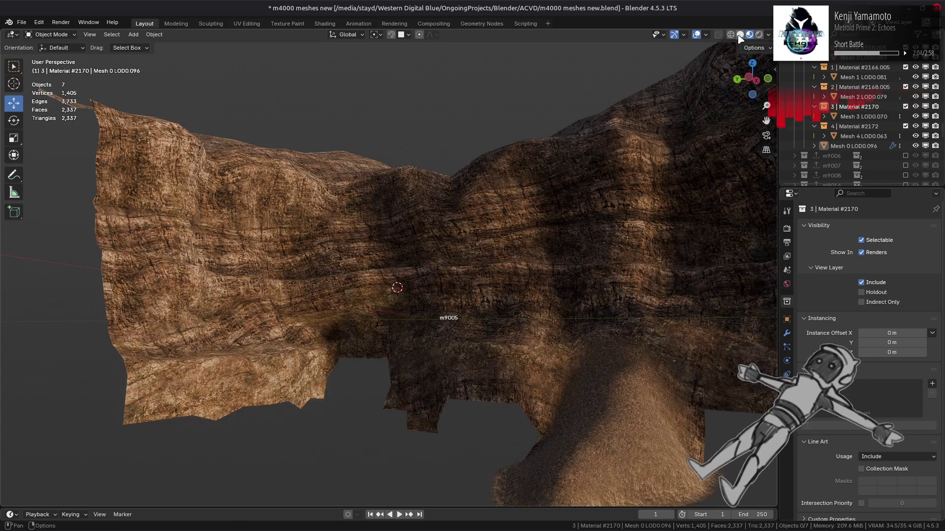
{"action": "key", "text": "ctrl+s"}
Repack the m4000_m-dcx-bnd folder with YabberExtended
{"action": "key", "text": "alt+Tab"}
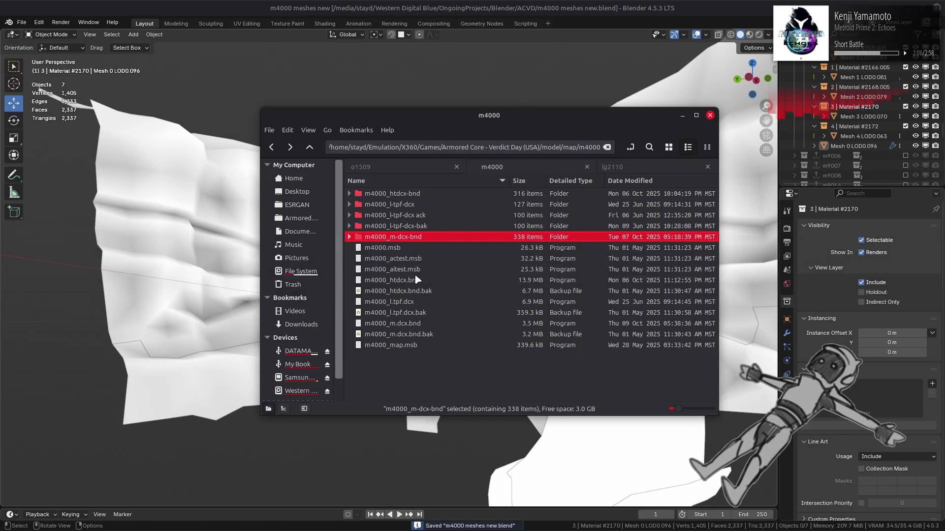
{"action": "right_click", "coordinate": [419, 241]}
{"action": "mouse_move", "coordinate": [517, 291]}
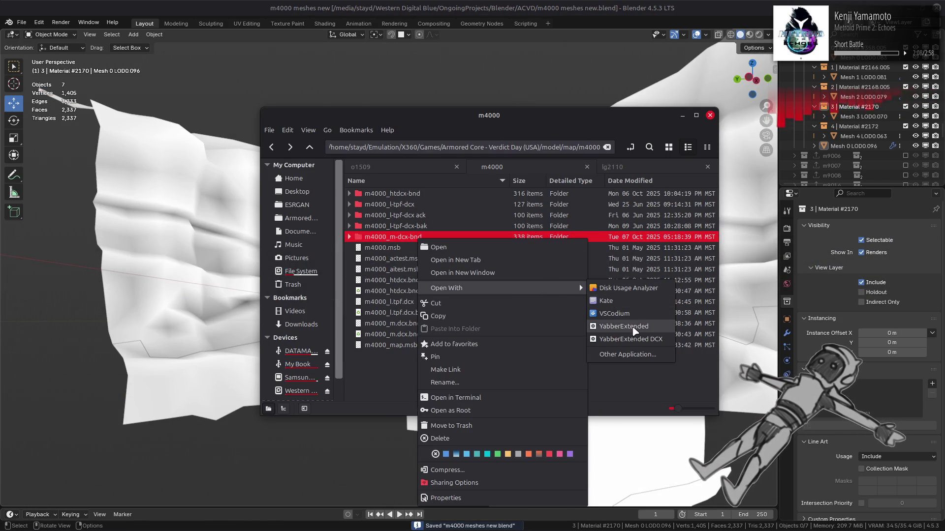
{"action": "left_click", "coordinate": [630, 327]}
In Xenia, choose Start Test from the AC Test menu
{"action": "key", "text": "alt+Tab"}
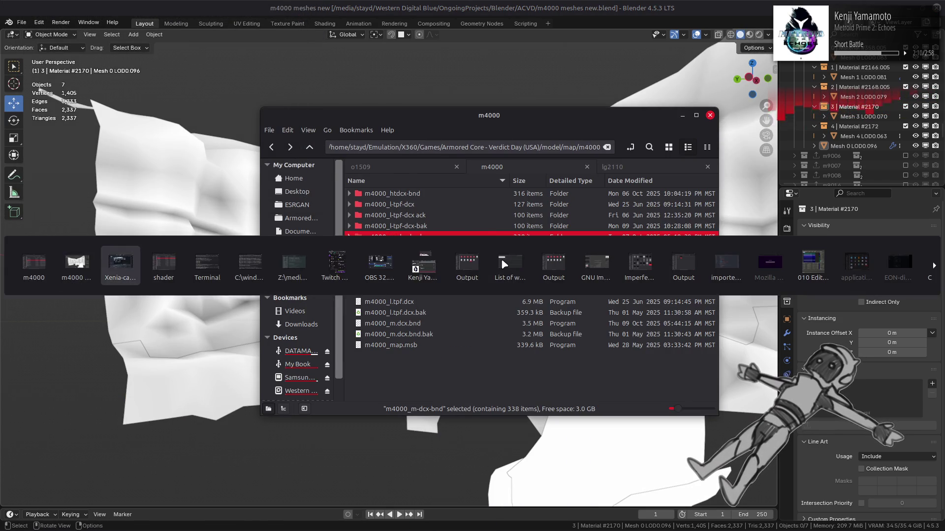
{"action": "key", "text": "Down"}
{"action": "key", "text": "Up"}
{"action": "key", "text": "Return"}
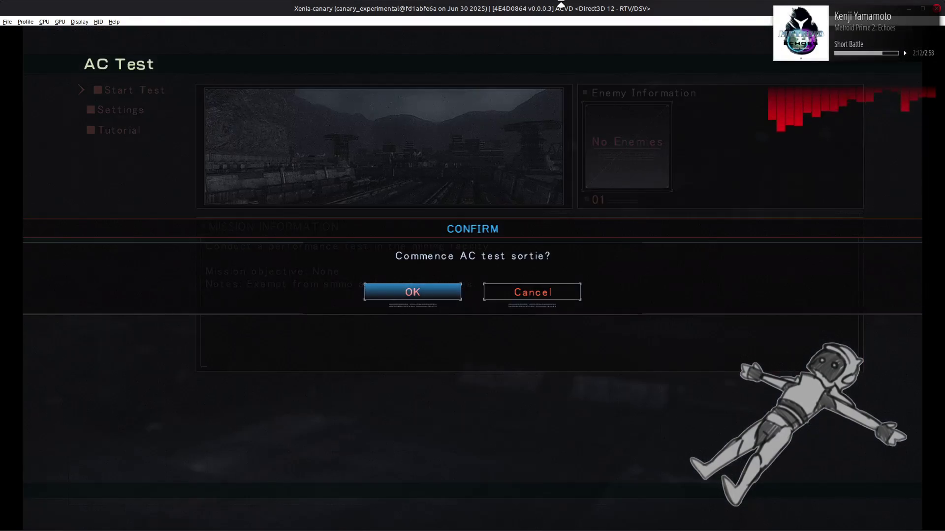
Confirm and play the AC test sortie, then exit Xenia via the File menu
{"action": "key", "text": "Return"}
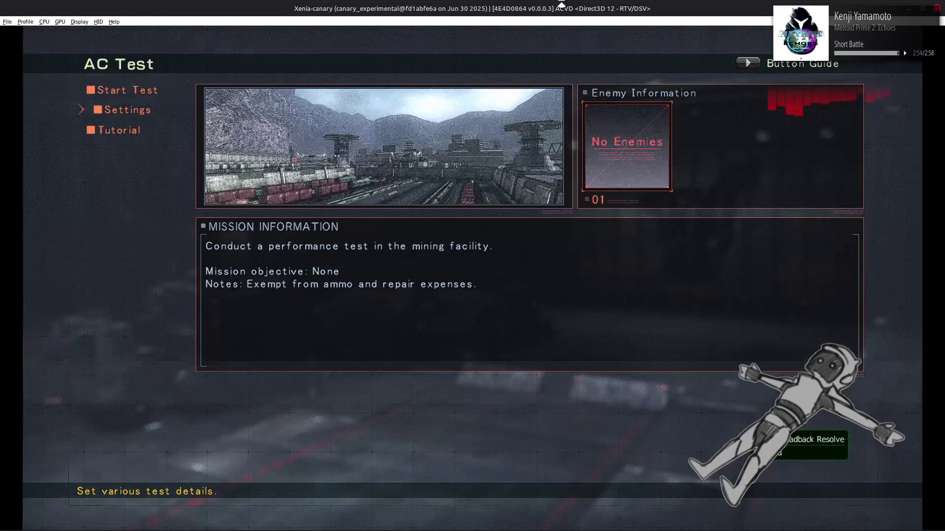
{"action": "left_click", "coordinate": [7, 22]}
{"action": "left_click", "coordinate": [20, 88]}
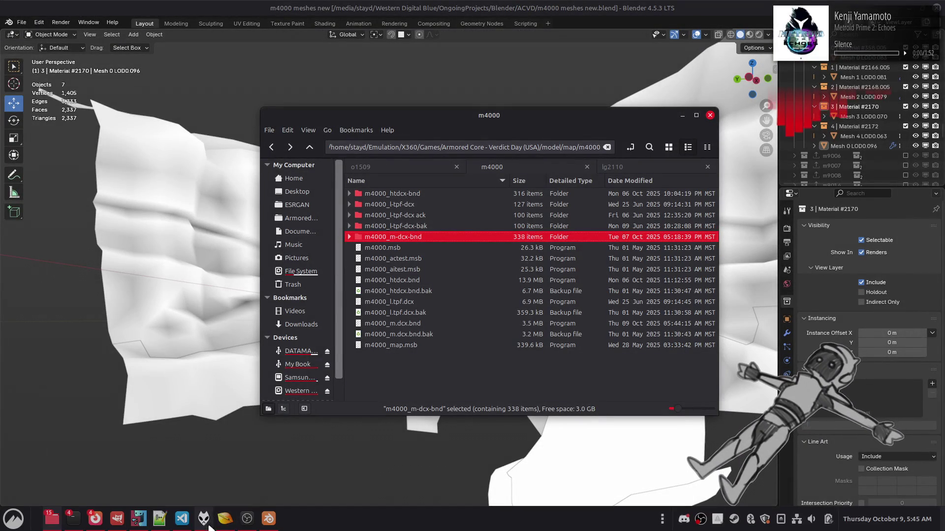
Undo the multi-scale loop in ScreenSpaceAO.hlsl and save the file
{"action": "left_click", "coordinate": [160, 518]}
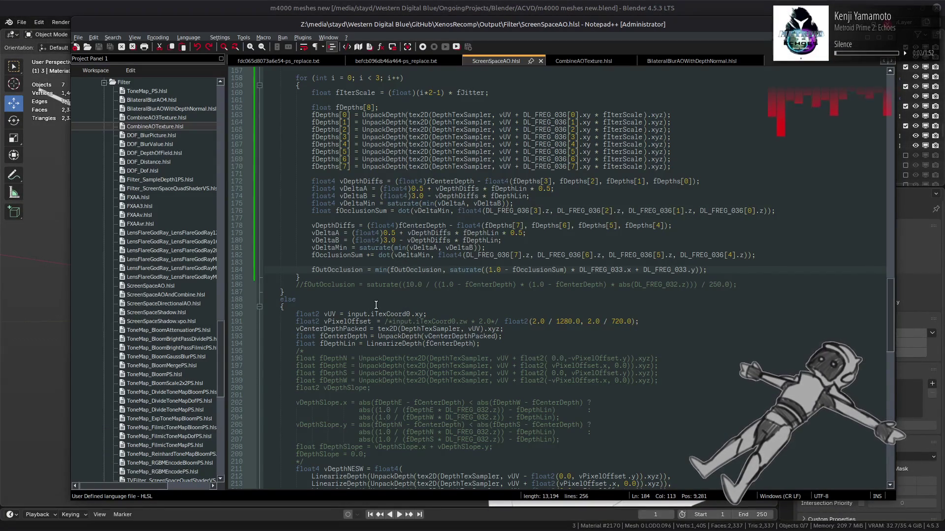
{"action": "key", "text": "ctrl+z"}
{"action": "key", "text": "ctrl+z"}
{"action": "key", "text": "ctrl+z"}
{"action": "key", "text": "ctrl+z"}
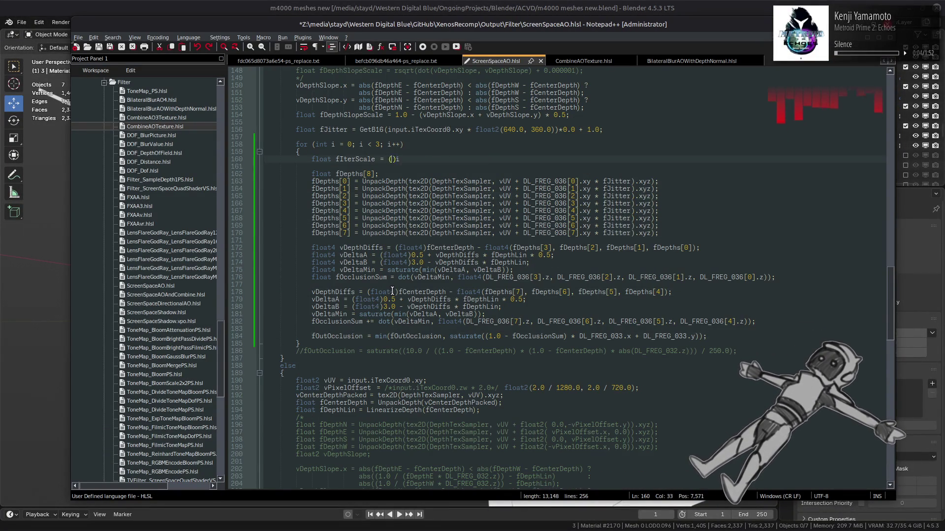
{"action": "key", "text": "ctrl+s"}
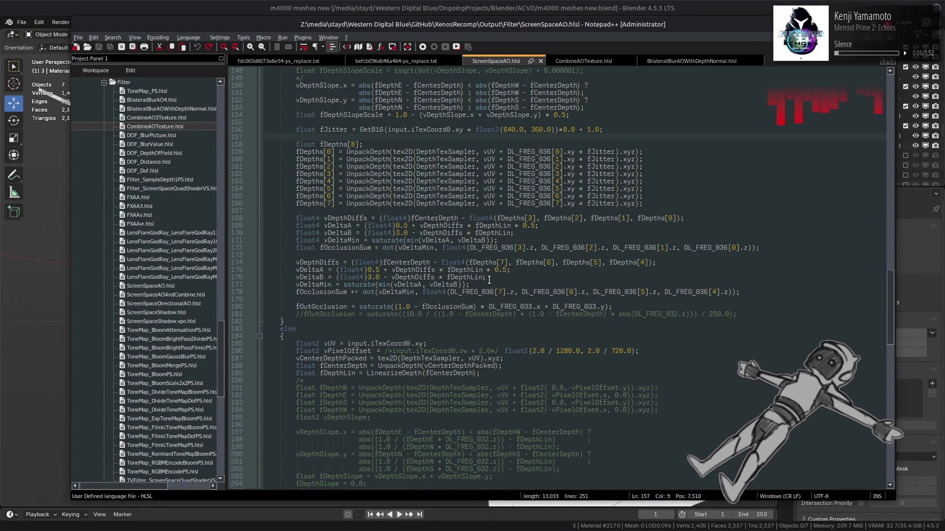
Rerun the shader compile command in the command prompt
{"action": "key", "text": "alt+Tab"}
{"action": "key", "text": "alt+Tab"}
{"action": "key", "text": "alt+Tab"}
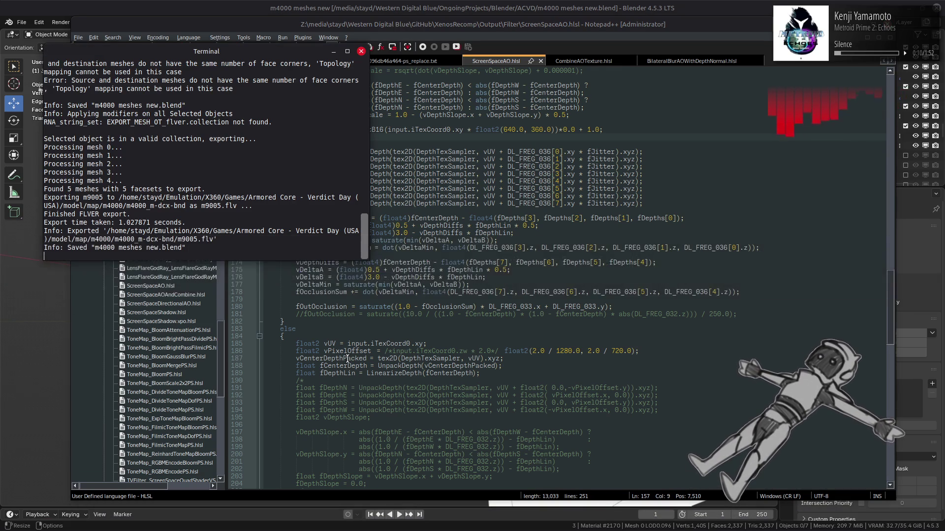
{"action": "key", "text": "Up"}
{"action": "key", "text": "Down"}
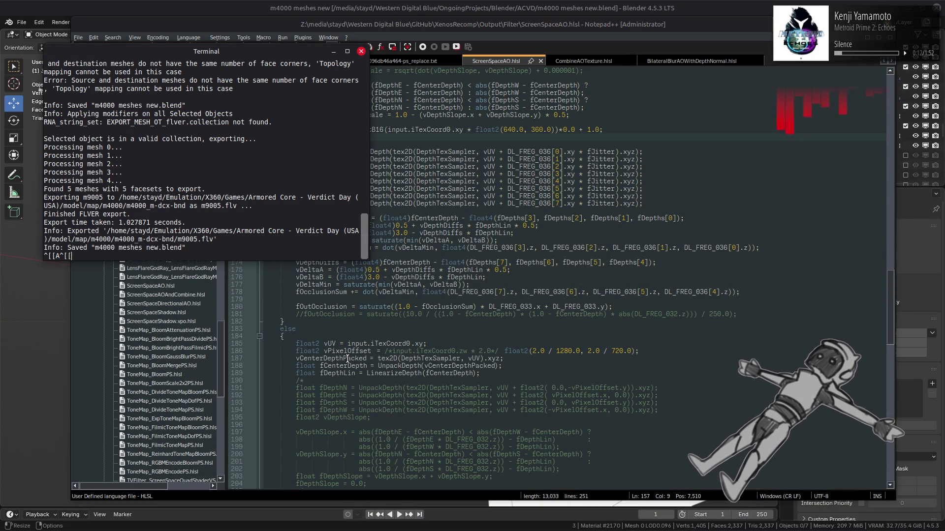
{"action": "key", "text": "alt+Tab"}
{"action": "key", "text": "alt+Tab"}
{"action": "key", "text": "alt+Tab"}
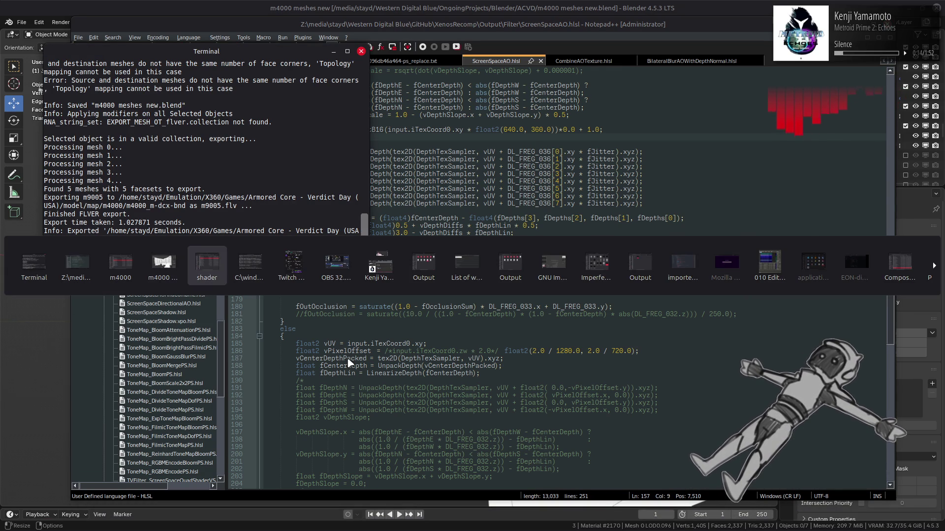
{"action": "key", "text": "alt+Tab"}
{"action": "key", "text": "Up"}
{"action": "key", "text": "Return"}
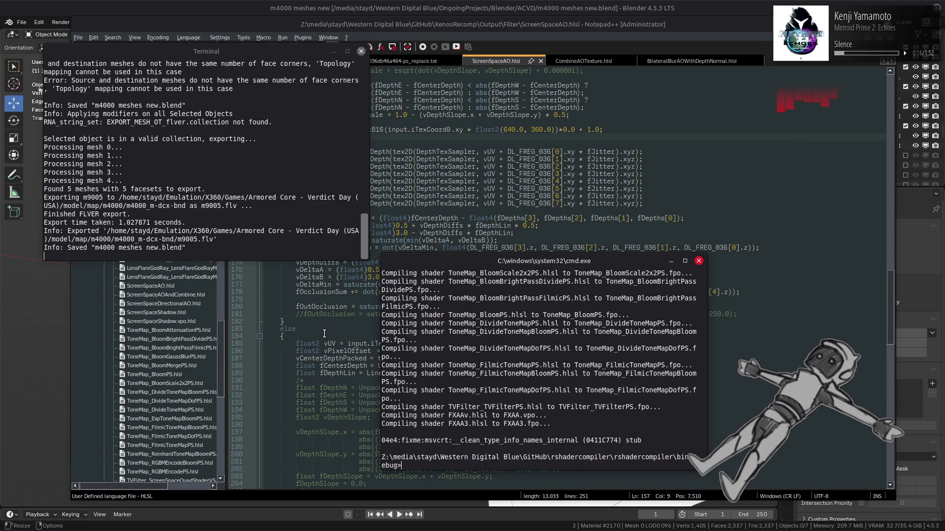
Repack filter_shader-bnd into filter_shader.bnd with YabberExtended
{"action": "key", "text": "alt+Tab"}
{"action": "key", "text": "alt+Tab"}
{"action": "key", "text": "alt+Tab"}
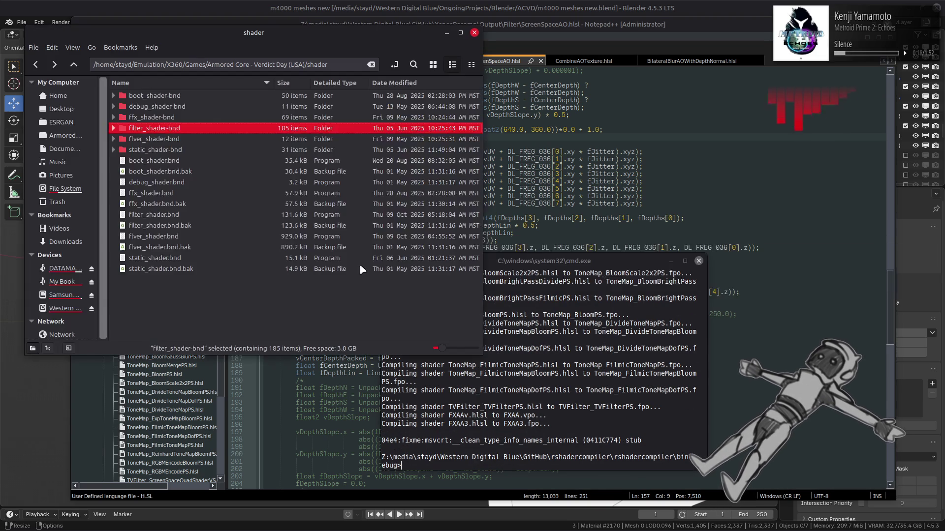
{"action": "right_click", "coordinate": [193, 130]}
{"action": "mouse_move", "coordinate": [295, 178]}
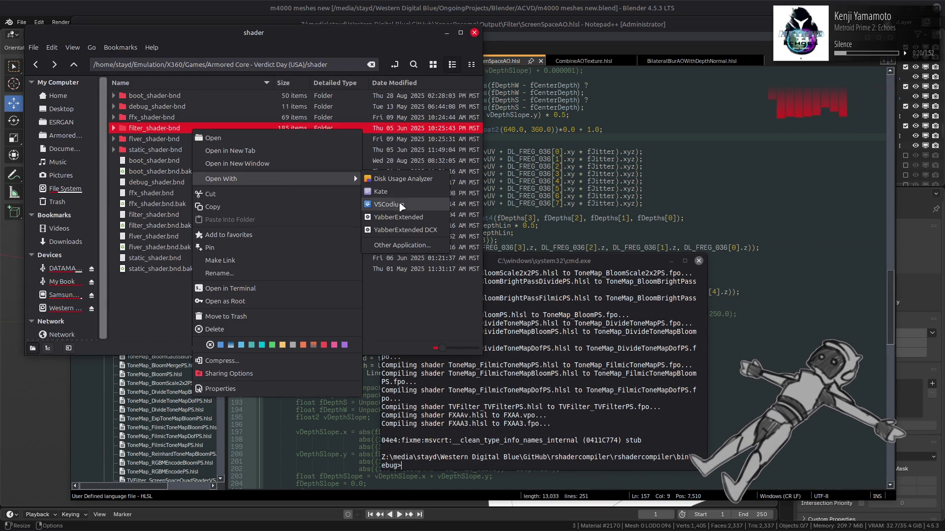
{"action": "left_click", "coordinate": [407, 219]}
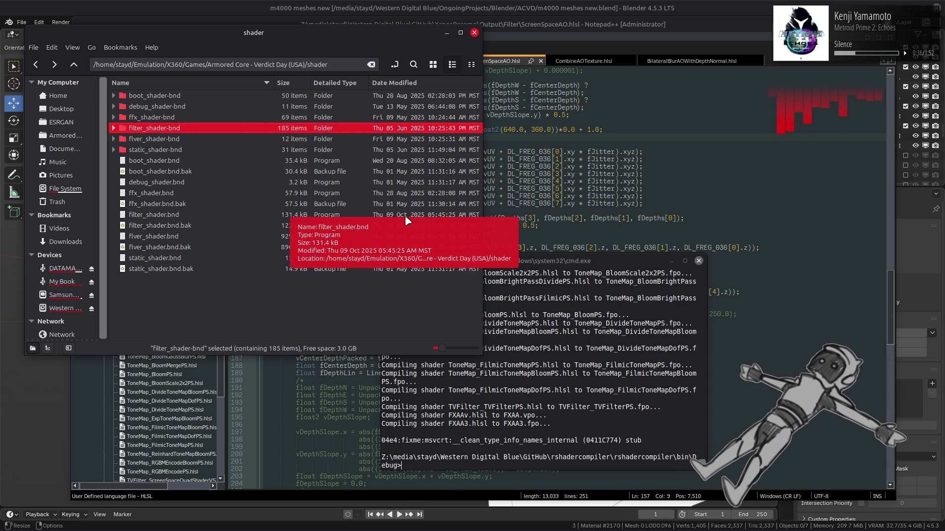
{"action": "left_click", "coordinate": [629, 23]}
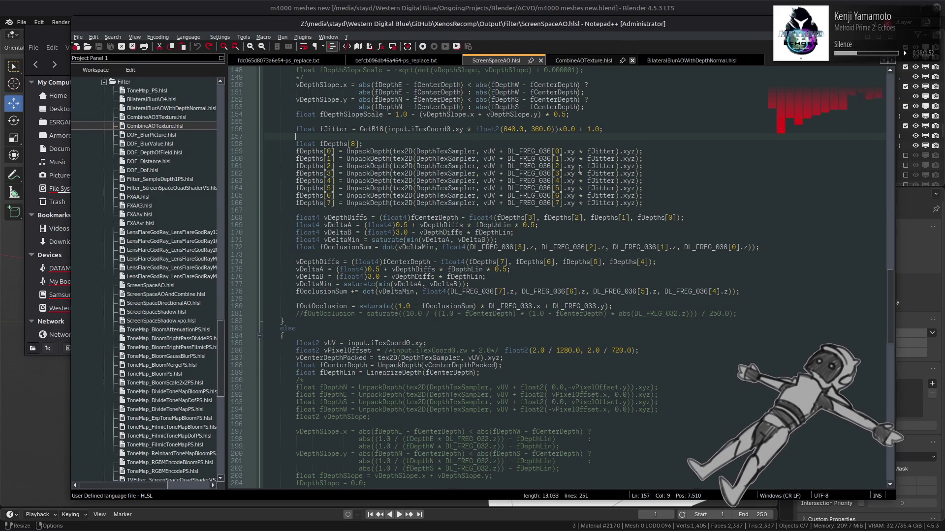
Restore the three-scale jitter loop, combine occlusion with min, and save
{"action": "key", "text": "Return"}
{"action": "key", "text": "ctrl+y"}
{"action": "key", "text": "ctrl+y"}
{"action": "key", "text": "ctrl+y"}
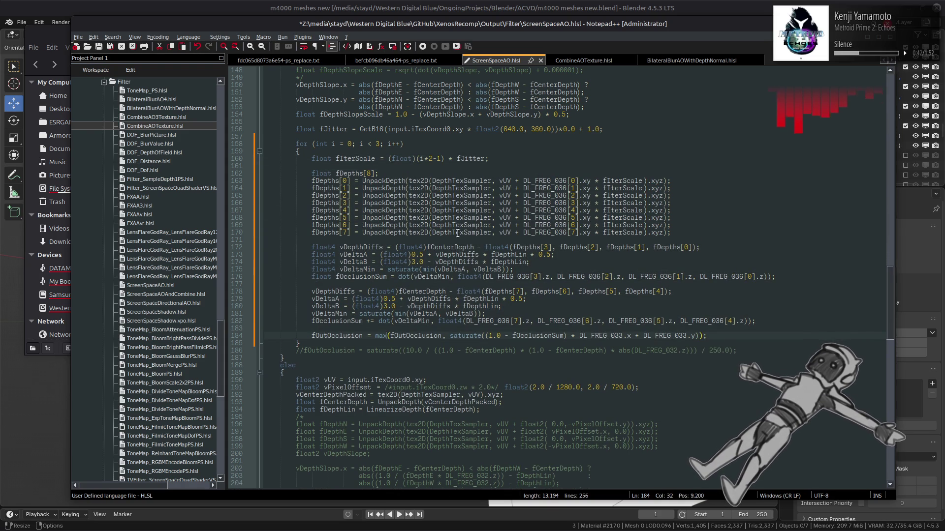
{"action": "key", "text": "ctrl+s"}
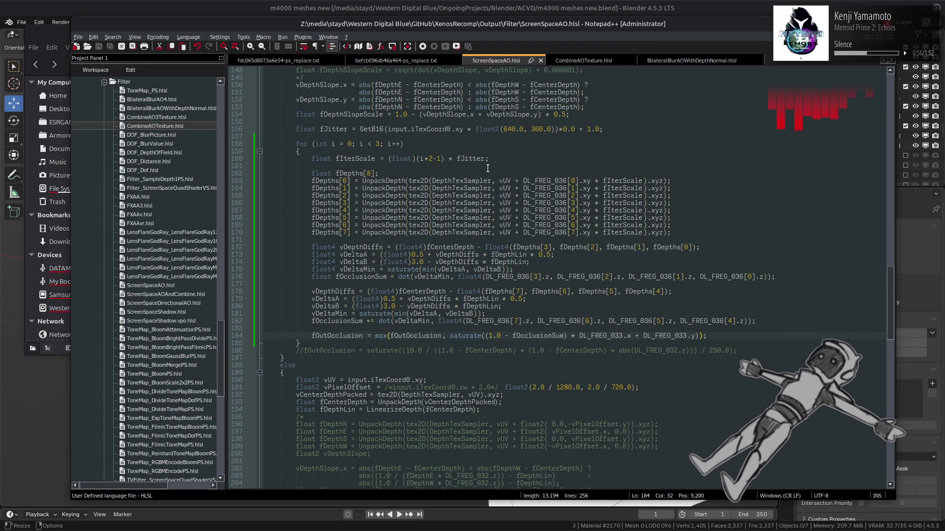
{"action": "double_click", "coordinate": [367, 159]}
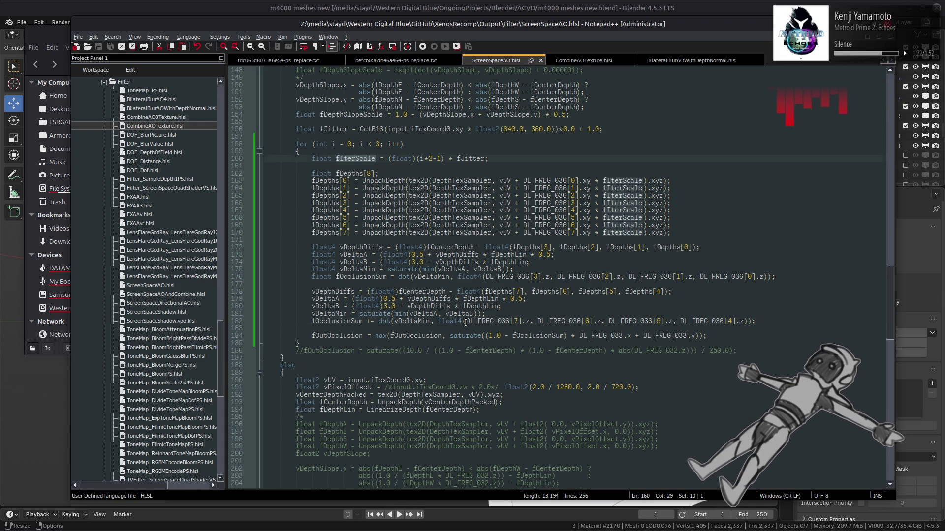
{"action": "key", "text": "ctrl+z"}
{"action": "key", "text": "ctrl+s"}
Add the line 'float fIterStrength = 1.0 / fIterScale;' above the occlusion result
{"action": "double_click", "coordinate": [369, 159]}
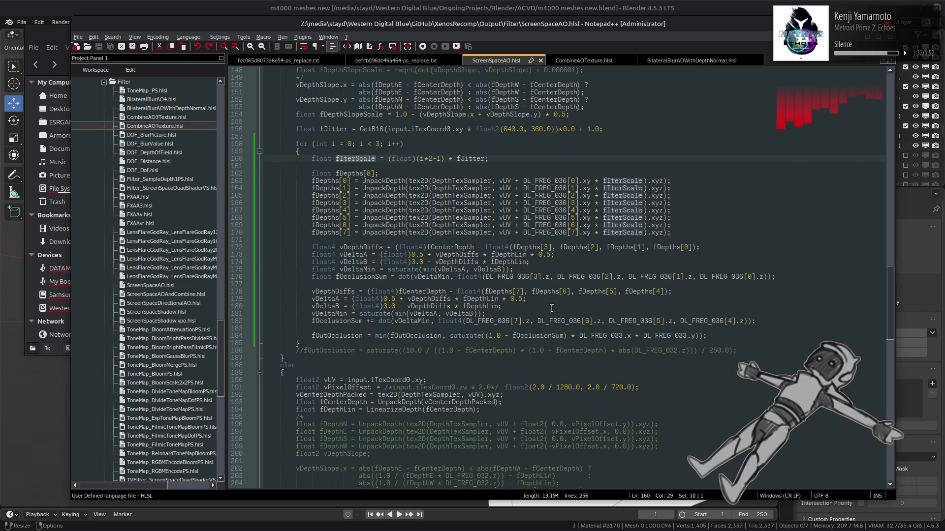
{"action": "left_click", "coordinate": [472, 329]}
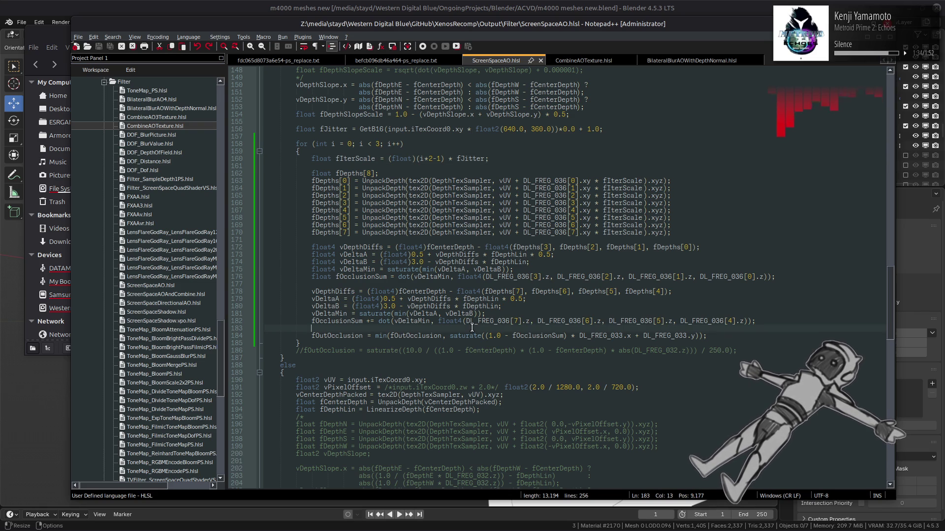
{"action": "key", "text": "Return"}
{"action": "type", "text": "fl"}
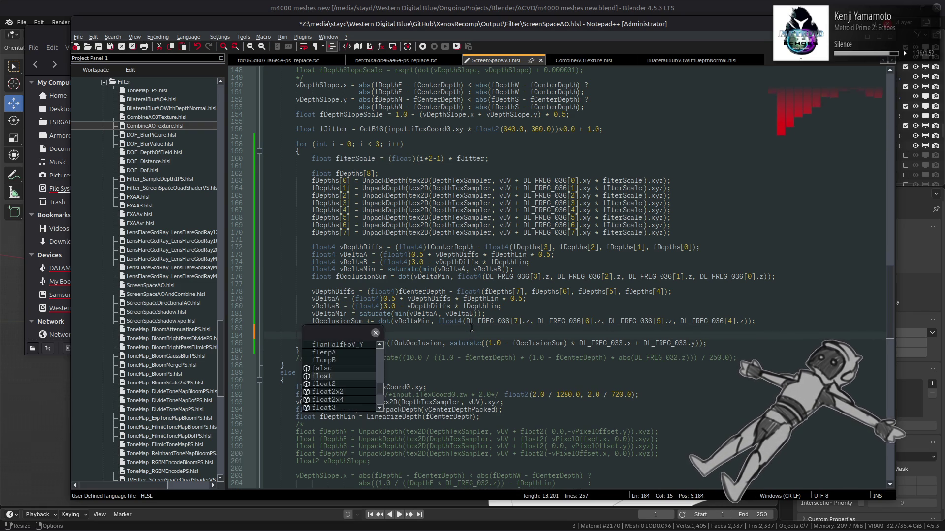
{"action": "type", "text": "oat fIte"}
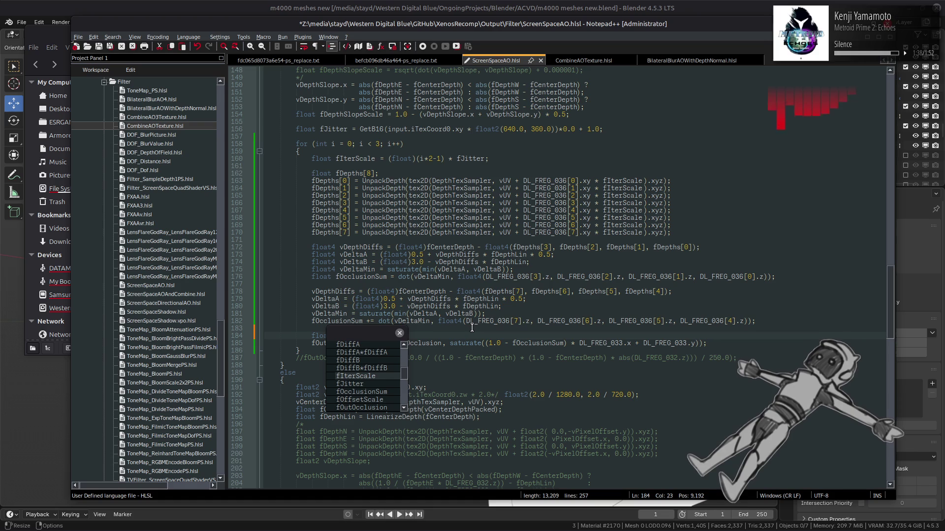
{"action": "type", "text": "rStrength"}
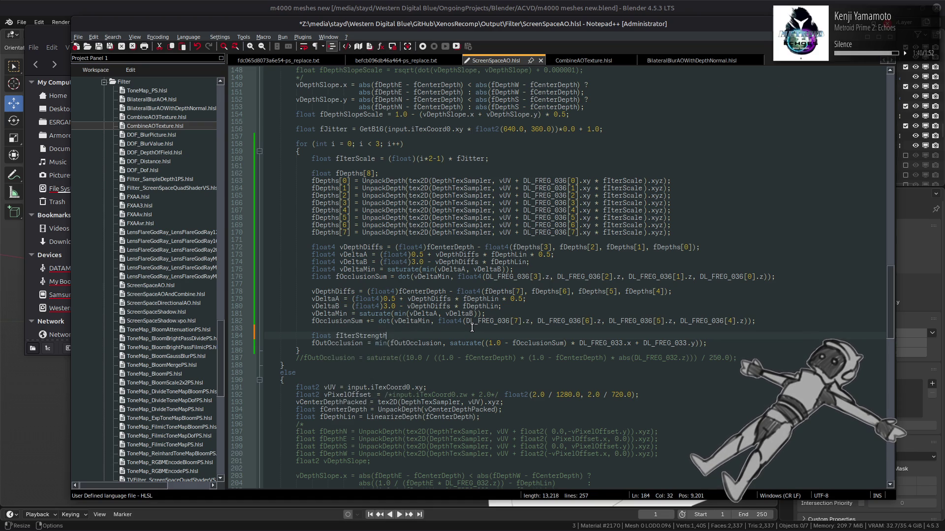
{"action": "type", "text": " = 1.0 / "}
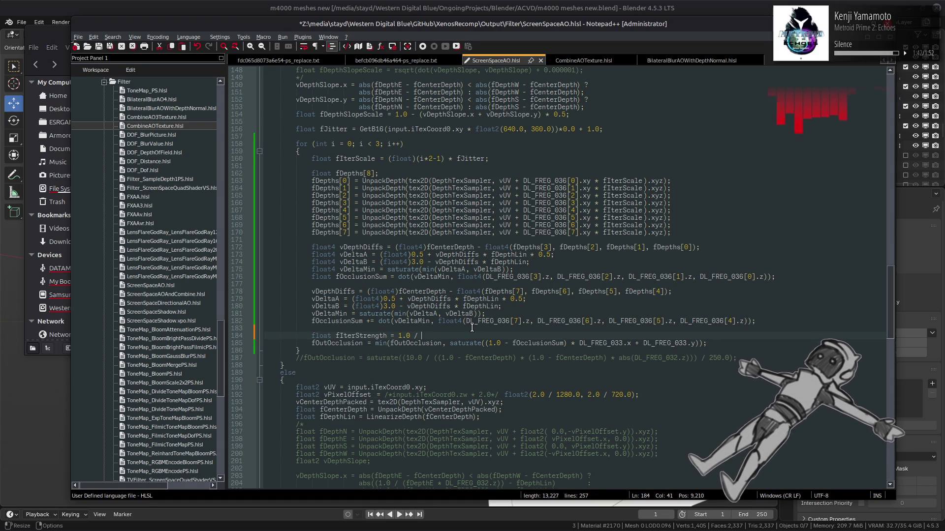
{"action": "type", "text": "fIterScale;"}
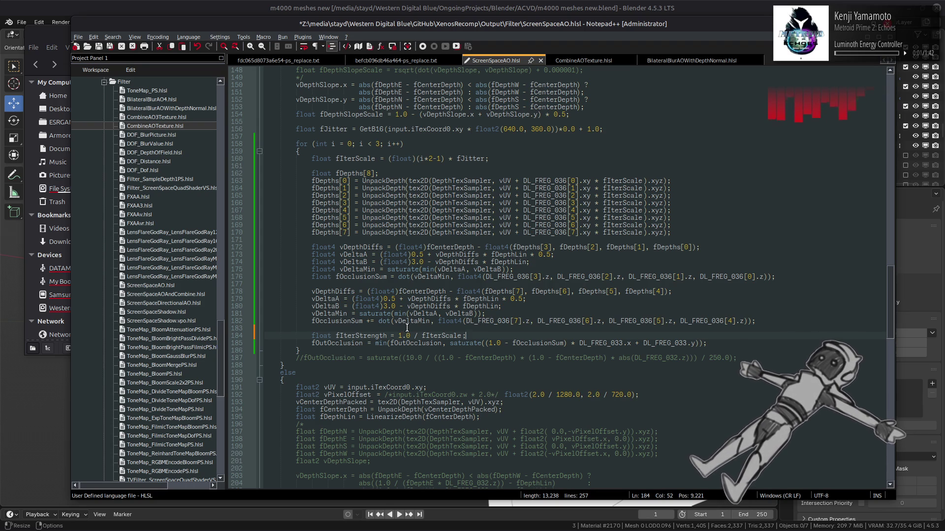
Append '* fIterStrength + (1.0 - fIterStrength)' to line 185's saturate term and save
{"action": "left_click_drag", "start_coordinate": [420, 335], "coordinate": [398, 336]}
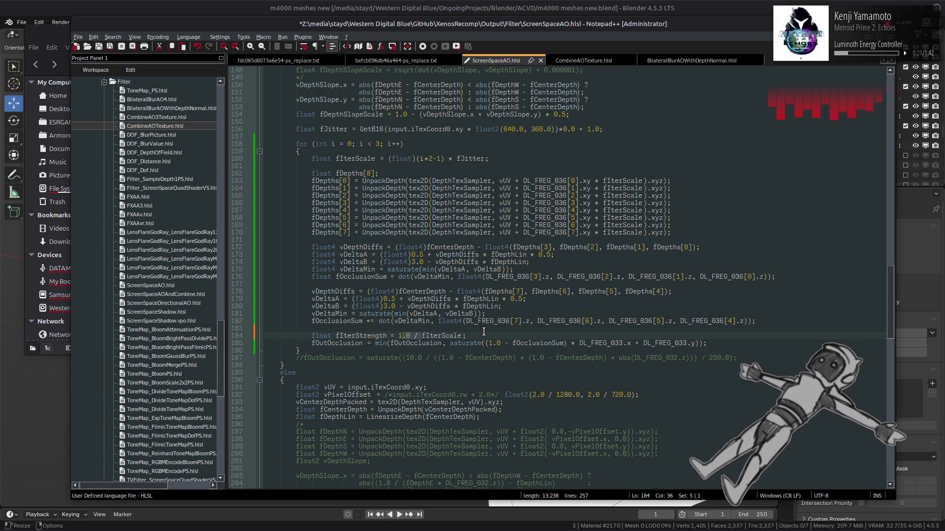
{"action": "left_click", "coordinate": [483, 331]}
{"action": "key", "text": "ctrl+s"}
{"action": "key", "text": "shift+Home"}
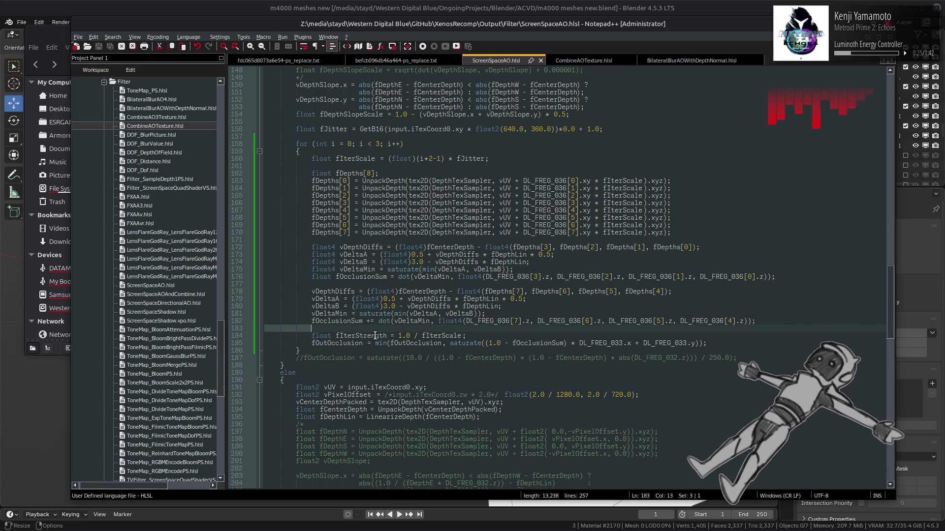
{"action": "double_click", "coordinate": [364, 335]}
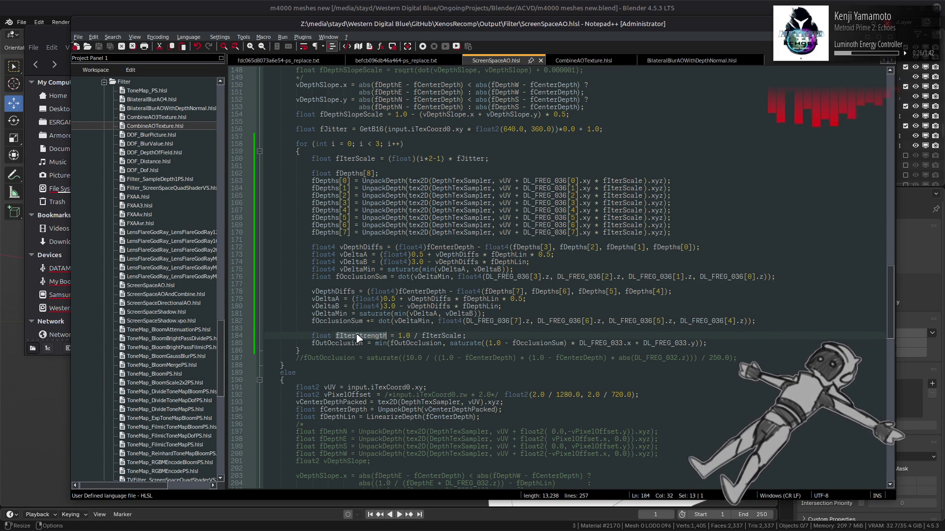
{"action": "left_click", "coordinate": [481, 343]}
{"action": "left_click", "coordinate": [699, 343]}
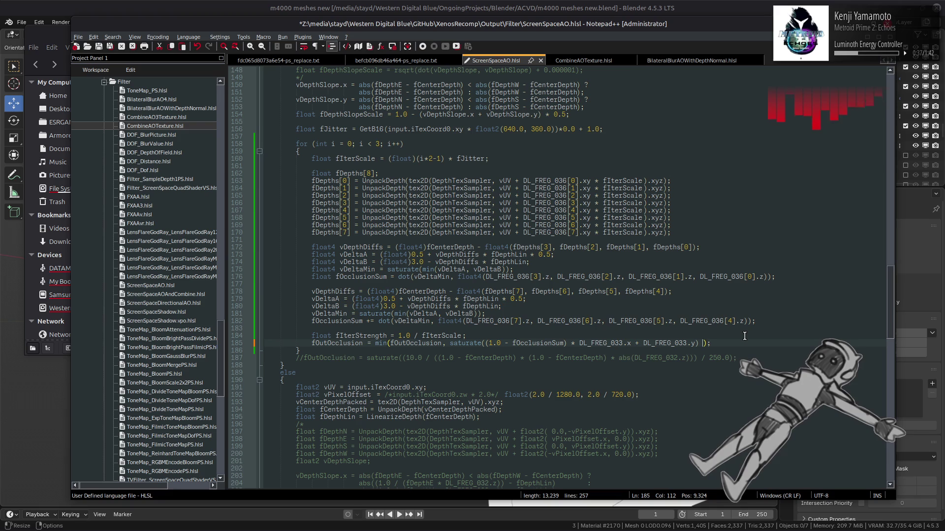
{"action": "type", "text": "*"}
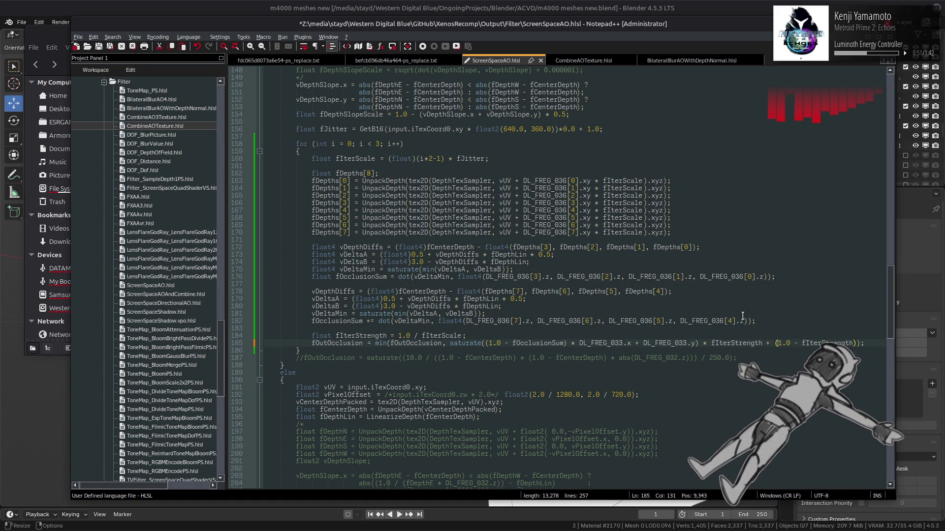
{"action": "key", "text": "ctrl+s"}
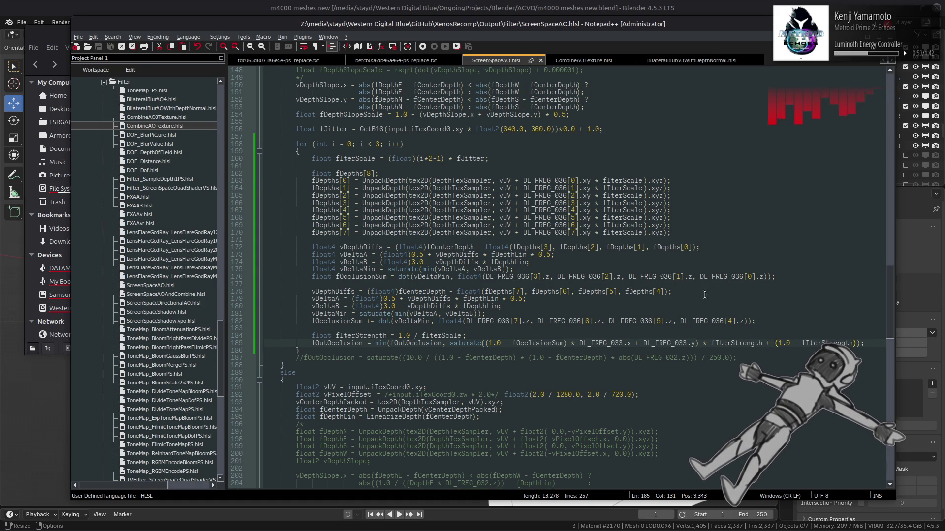
Rebuild filter_shader.bnd from filter_shader-bnd with YabberExtended, then return to Blender
{"action": "key", "text": "alt+Tab"}
{"action": "key", "text": "alt+Tab"}
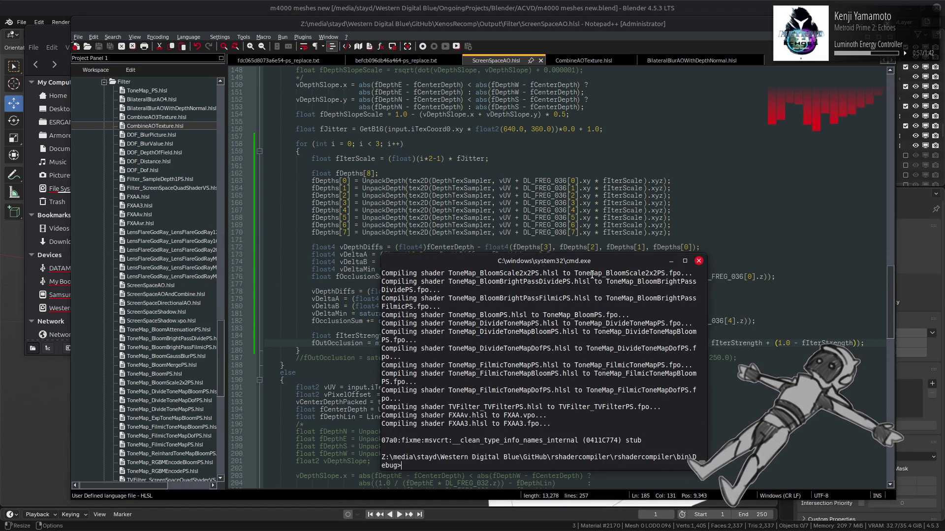
{"action": "key", "text": "alt+Tab"}
{"action": "key", "text": "alt+Tab"}
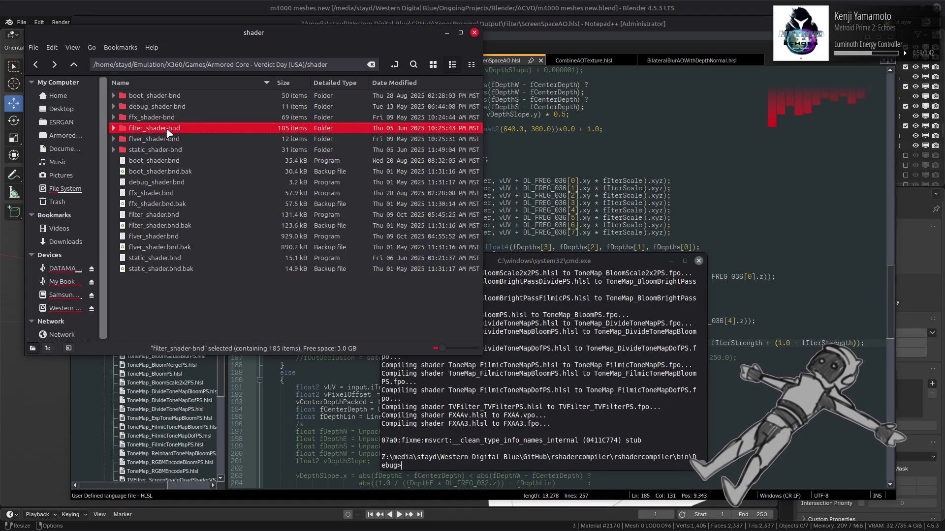
{"action": "right_click", "coordinate": [167, 133]}
{"action": "mouse_move", "coordinate": [322, 180]}
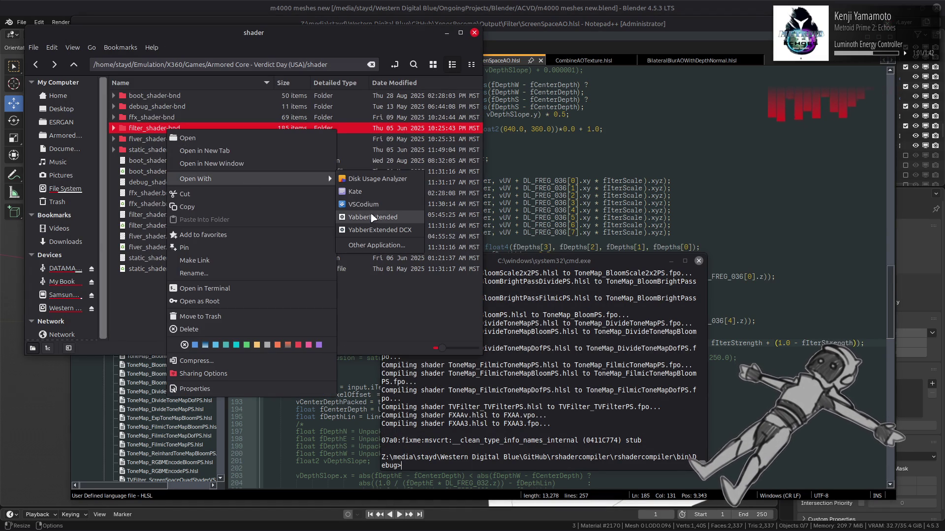
{"action": "left_click", "coordinate": [400, 221]}
{"action": "key", "text": "alt+Tab"}
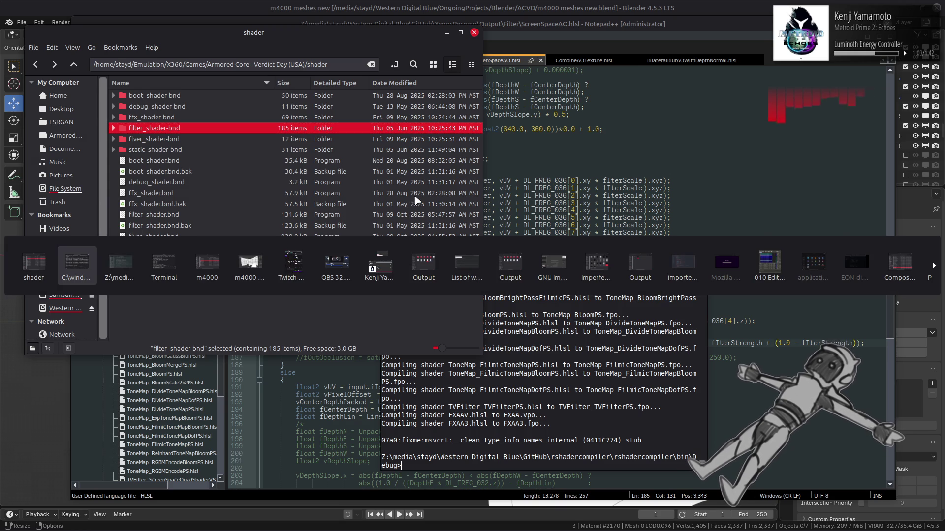
{"action": "key", "text": "alt+Tab"}
{"action": "key", "text": "alt+Tab"}
{"action": "key", "text": "alt+Tab"}
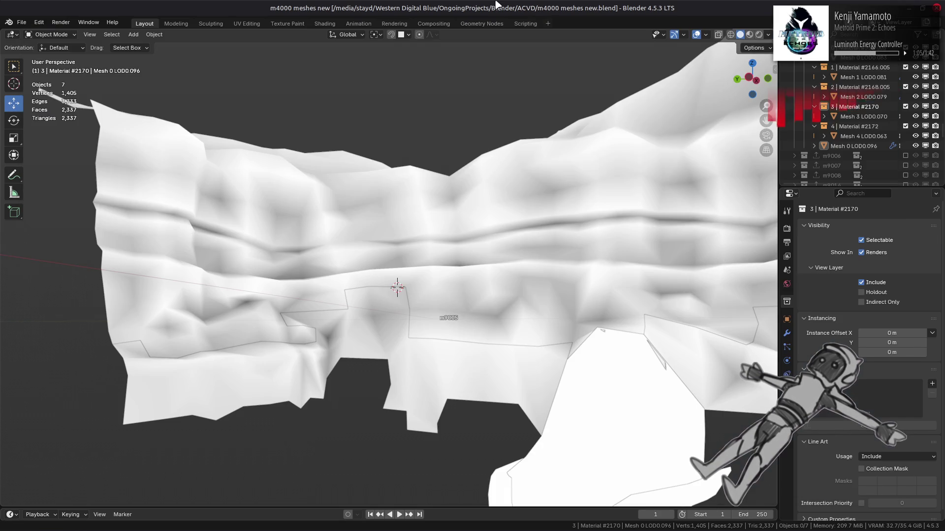
Hide Mesh 0 LOD0.096, toggling its visibility to compare the transferred colours
{"action": "left_click", "coordinate": [854, 146]}
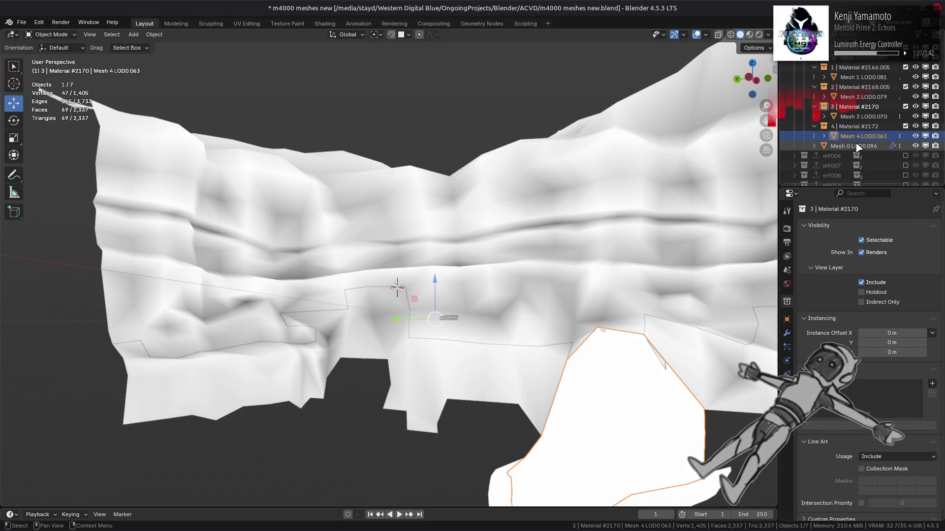
{"action": "left_click", "coordinate": [786, 333]}
{"action": "left_click_drag", "start_coordinate": [881, 305], "coordinate": [891, 305]}
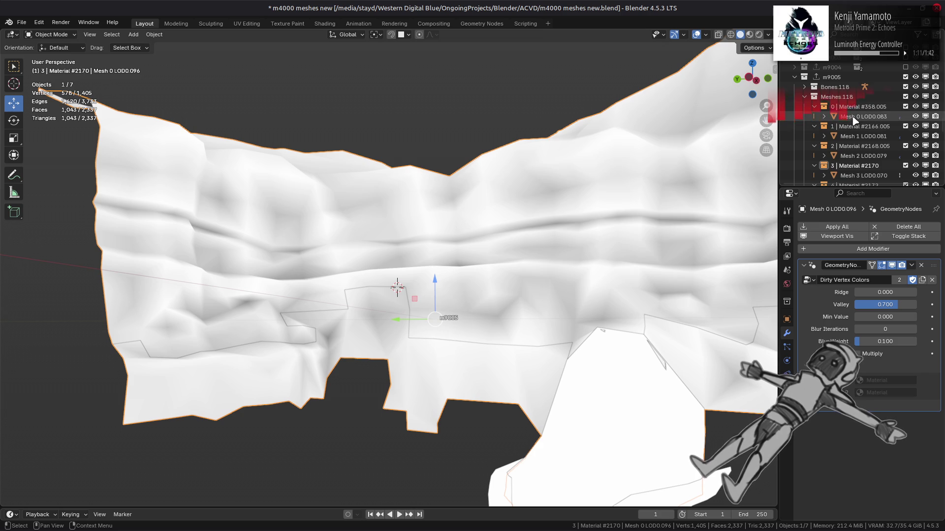
{"action": "scroll", "coordinate": [864, 125], "scroll_direction": "up", "scroll_amount": 1}
{"action": "left_click", "coordinate": [916, 166]}
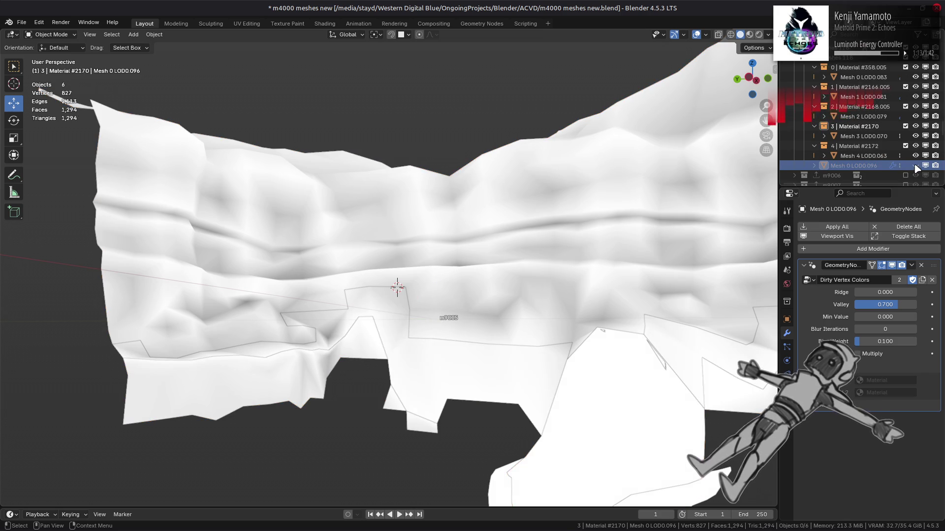
{"action": "left_click", "coordinate": [915, 166]}
{"action": "left_click", "coordinate": [915, 166]}
{"action": "left_click", "coordinate": [915, 165]}
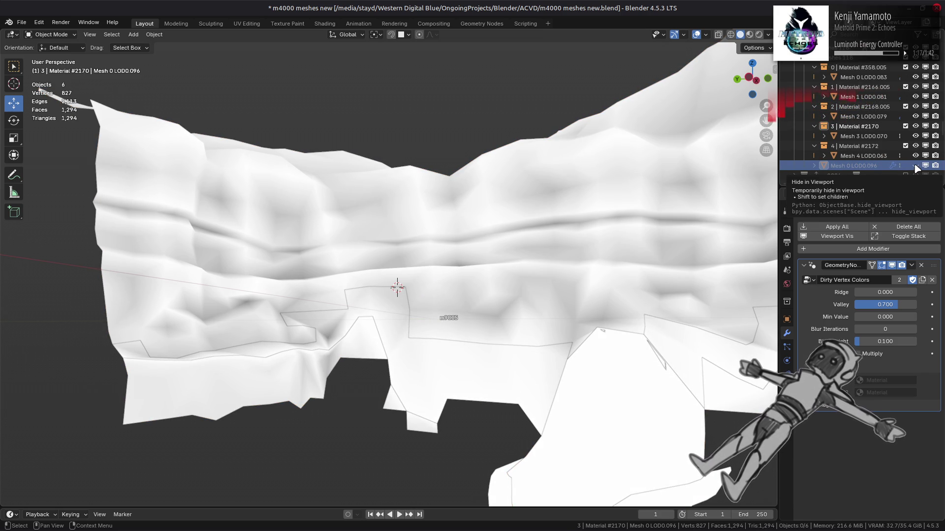
{"action": "left_click", "coordinate": [915, 166]}
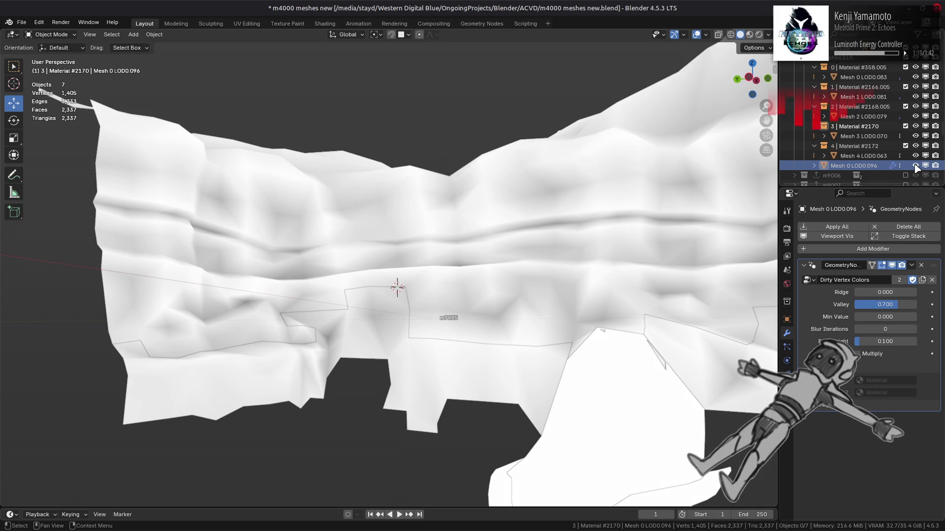
{"action": "left_click", "coordinate": [915, 166]}
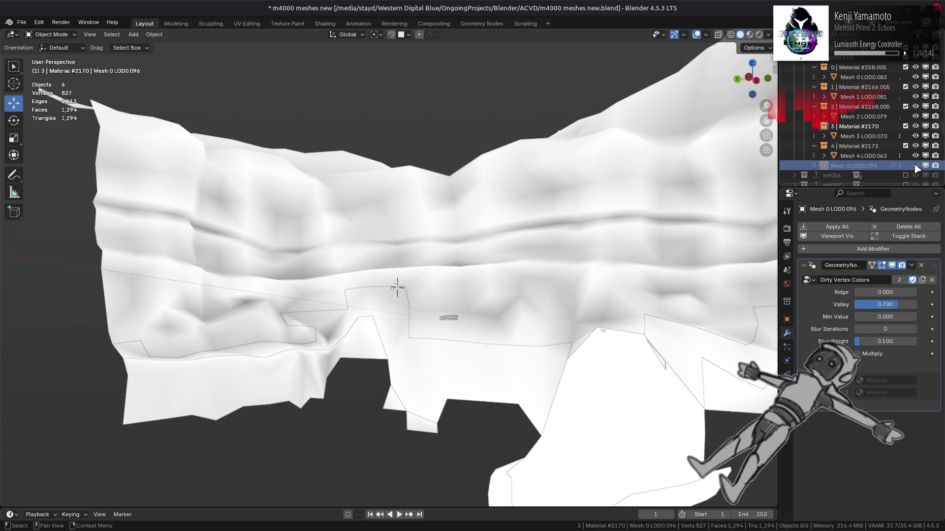
Apply the vertex-colour data transfer on Mesh 0, Mesh 1 and Mesh 2 LOD0
{"action": "left_click", "coordinate": [864, 78]}
{"action": "left_click", "coordinate": [863, 116], "text": "shift"}
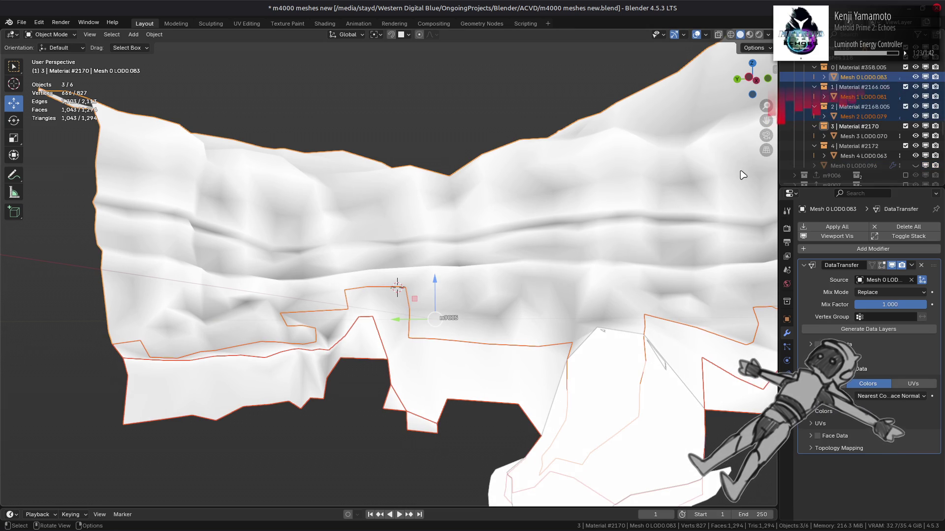
{"action": "key", "text": "ctrl+s"}
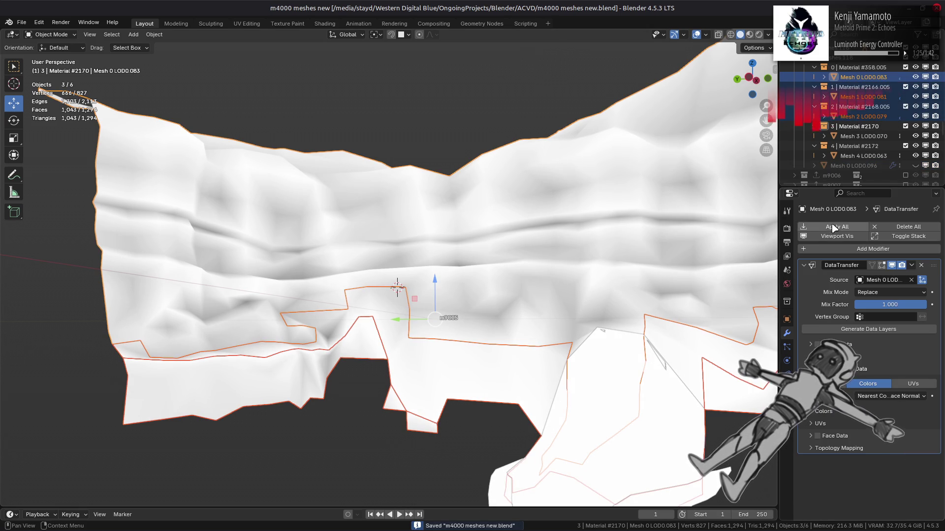
{"action": "left_click", "coordinate": [836, 229]}
Export the m9005 collection to m9005.flv, deselect all and save the blend file
{"action": "scroll", "coordinate": [846, 69], "scroll_direction": "up", "scroll_amount": 2}
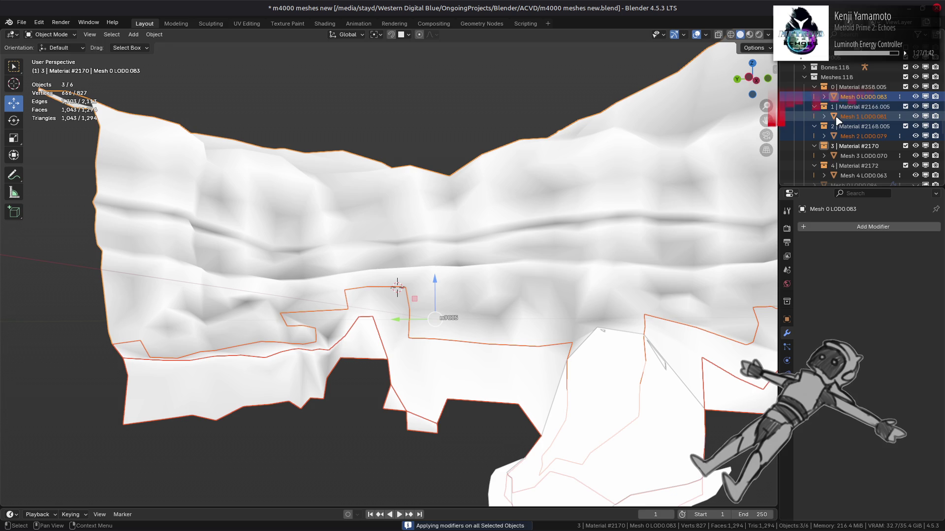
{"action": "left_click", "coordinate": [846, 59]}
{"action": "left_click", "coordinate": [787, 301]}
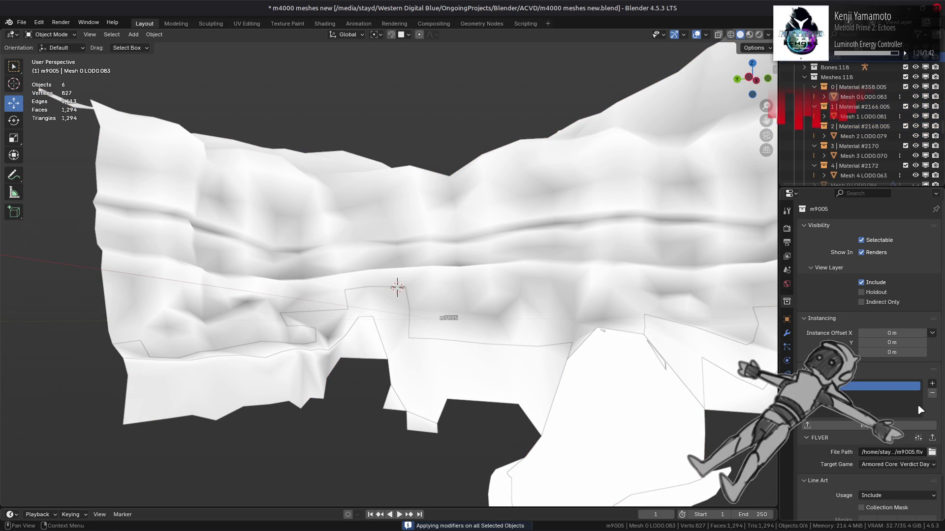
{"action": "left_click", "coordinate": [932, 438]}
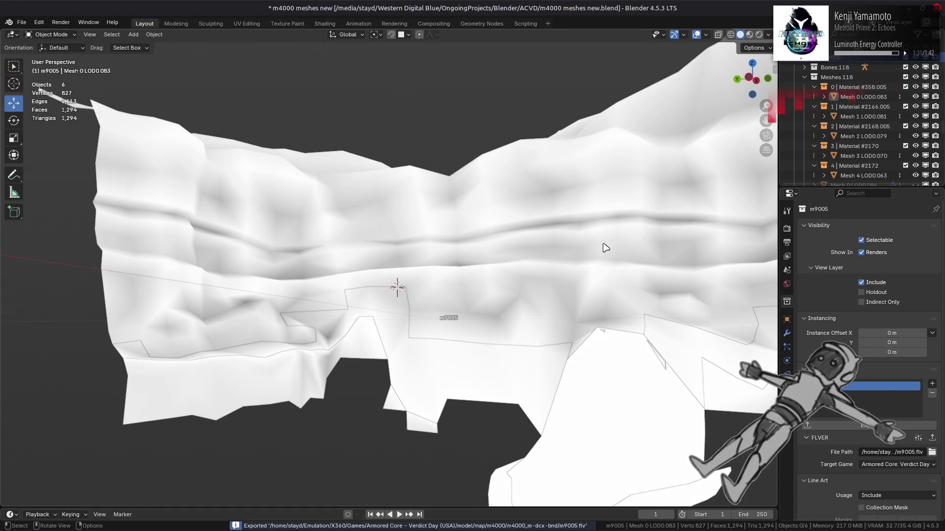
{"action": "key", "text": "alt+a"}
{"action": "key", "text": "ctrl+s"}
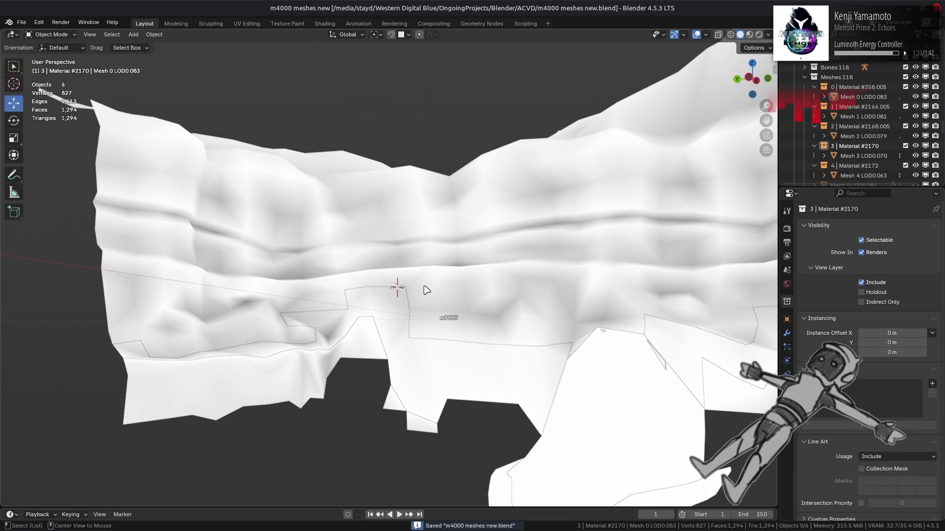
{"action": "key", "text": "alt+Tab"}
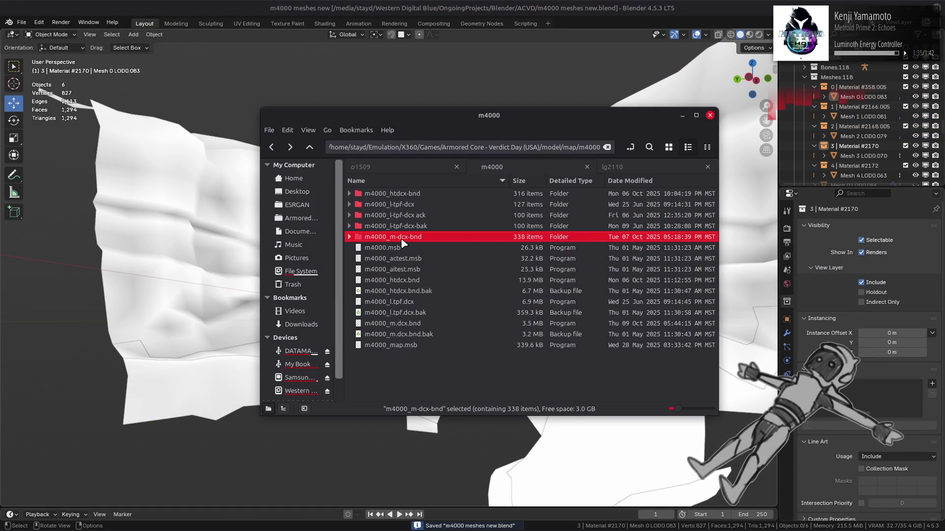
Repack m4000_m-dcx-bnd into m4000_m.dcx.bnd with YabberExtended DCX
{"action": "right_click", "coordinate": [402, 240]}
{"action": "mouse_move", "coordinate": [487, 289]}
{"action": "left_click", "coordinate": [601, 321]}
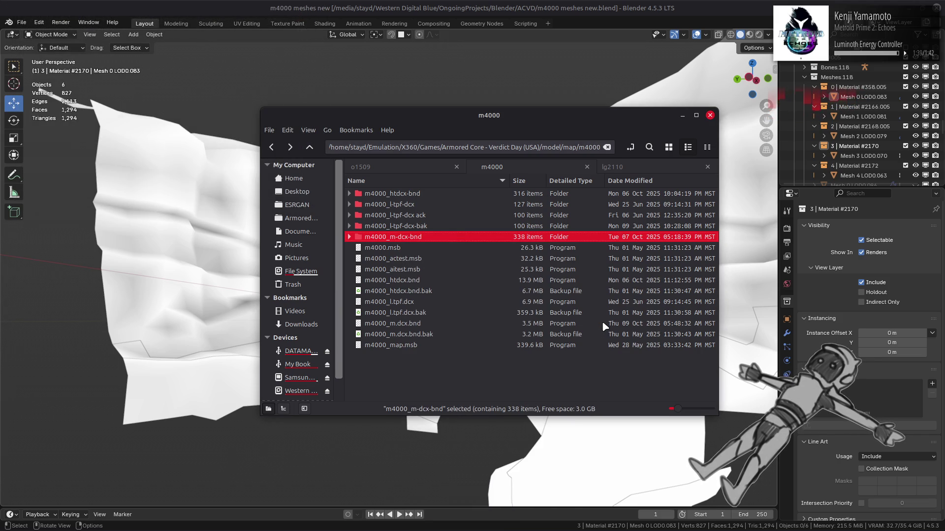
Launch Xenia Canary from the Steam tray icon
{"action": "key", "text": "alt+Tab"}
{"action": "key", "text": "alt+Tab"}
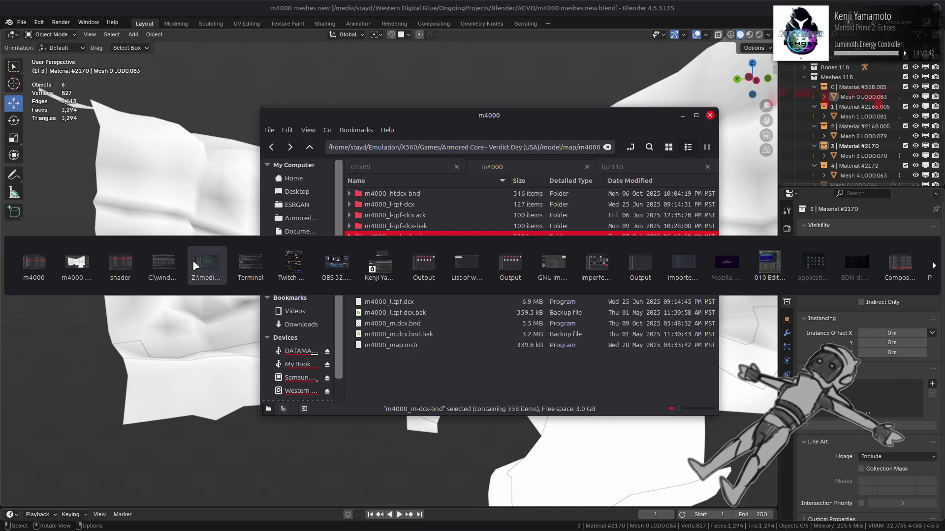
{"action": "left_click", "coordinate": [193, 261]}
{"action": "mouse_move", "coordinate": [767, 527]}
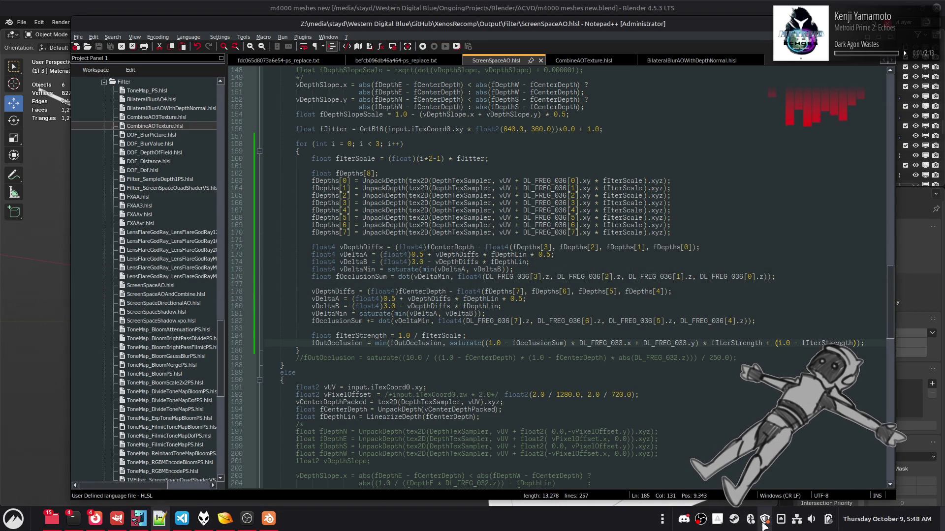
{"action": "right_click", "coordinate": [734, 520]}
{"action": "left_click", "coordinate": [765, 340]}
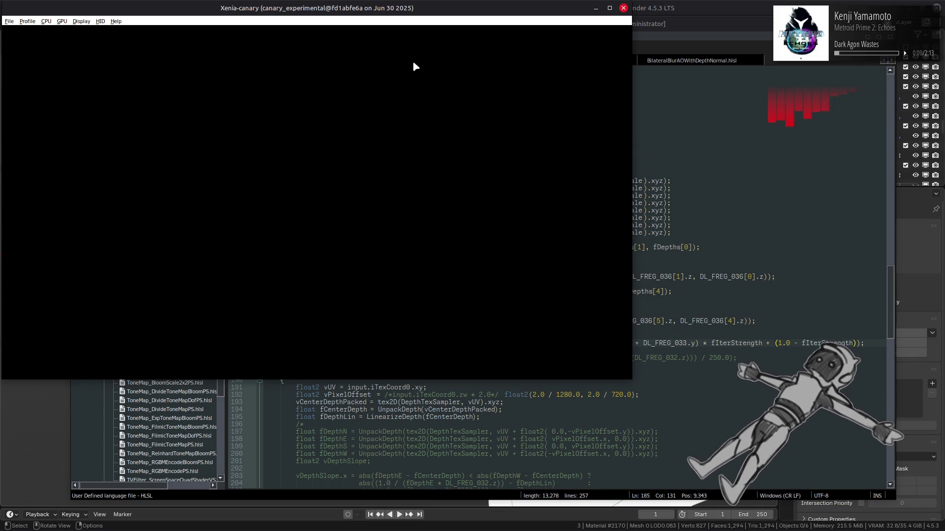
Move and widen the Xenia window to fill the screen, leaving no game loaded
{"action": "mouse_move", "coordinate": [489, 11]}
{"action": "left_mouse_down"}
{"action": "mouse_move", "coordinate": [506, 99]}
{"action": "mouse_move", "coordinate": [492, 172]}
{"action": "left_mouse_up"}
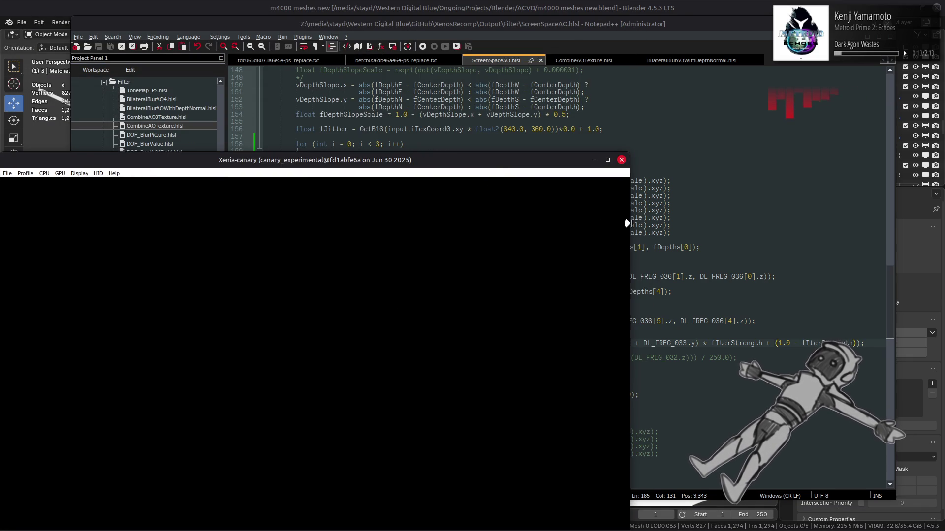
{"action": "left_click_drag", "start_coordinate": [629, 219], "coordinate": [944, 246]}
{"action": "left_click_drag", "start_coordinate": [763, 160], "coordinate": [763, 7]}
{"action": "left_click", "coordinate": [7, 22]}
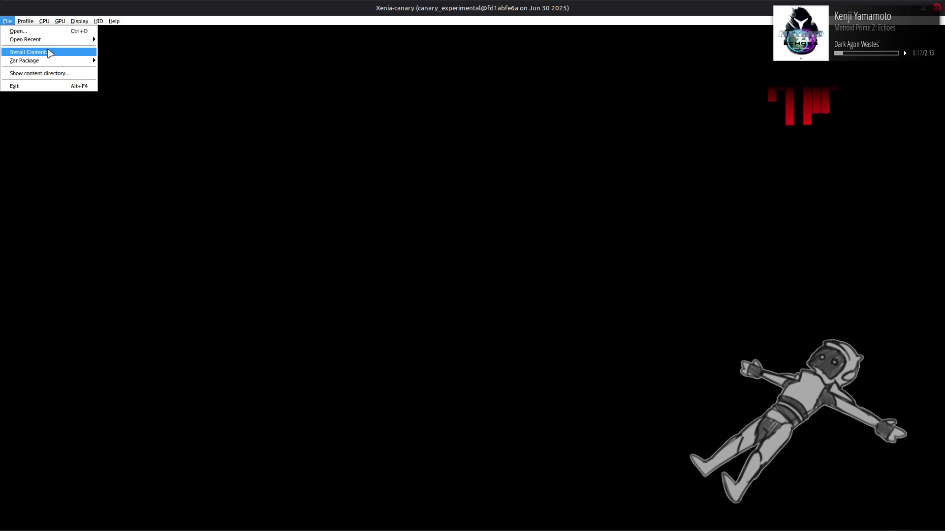
{"action": "left_click", "coordinate": [441, 42]}
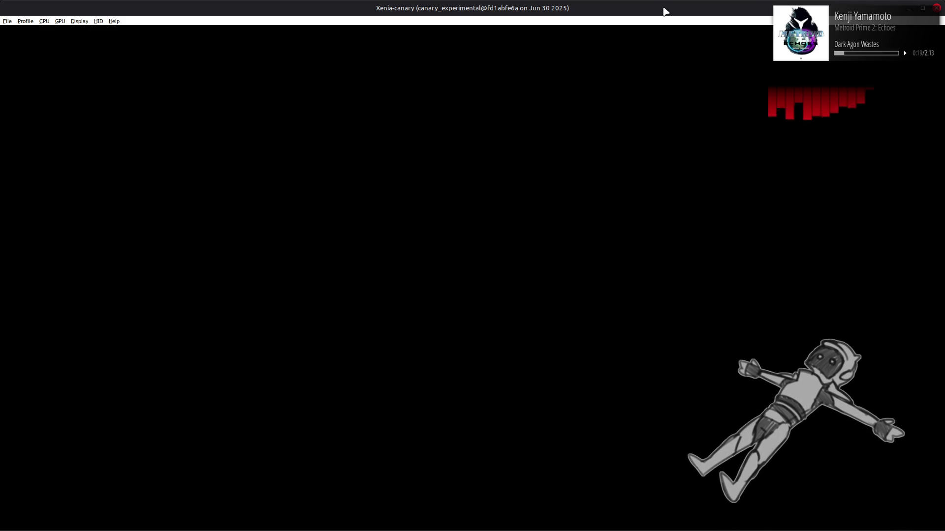